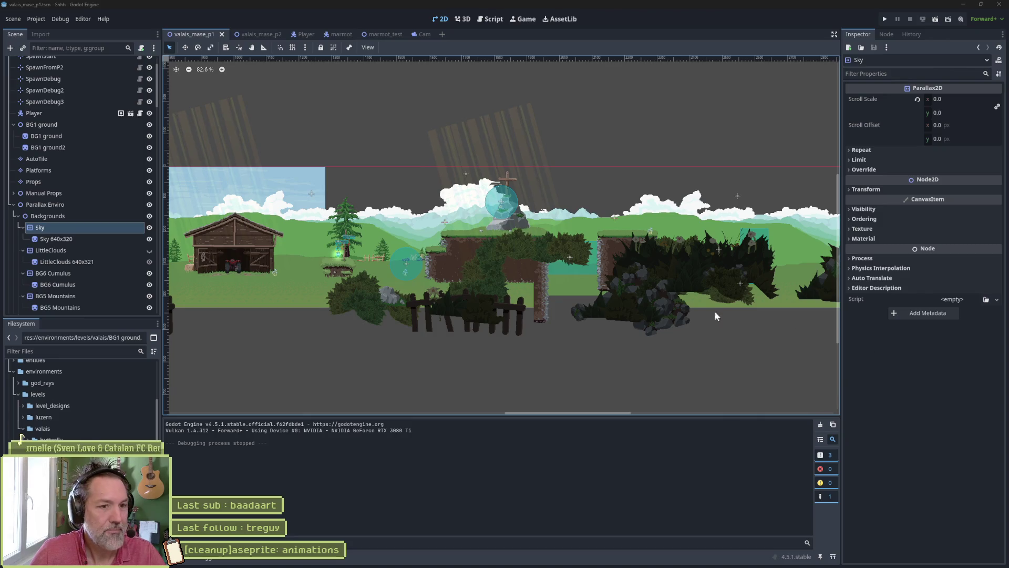
# - Expand Manual Props and select the BG2 Raccard sprite
pyautogui.click(72, 239)
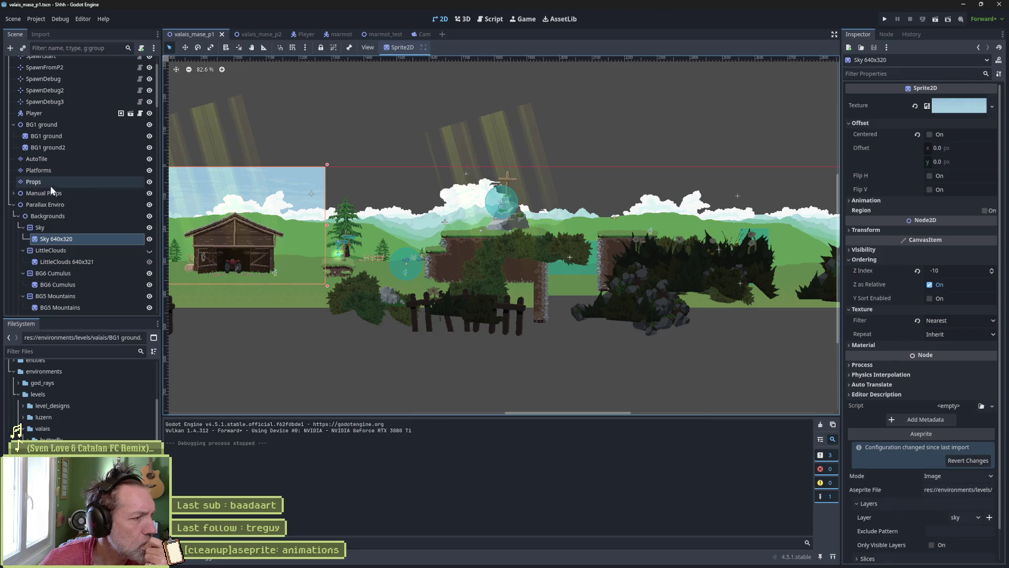
pyautogui.click(13, 193)
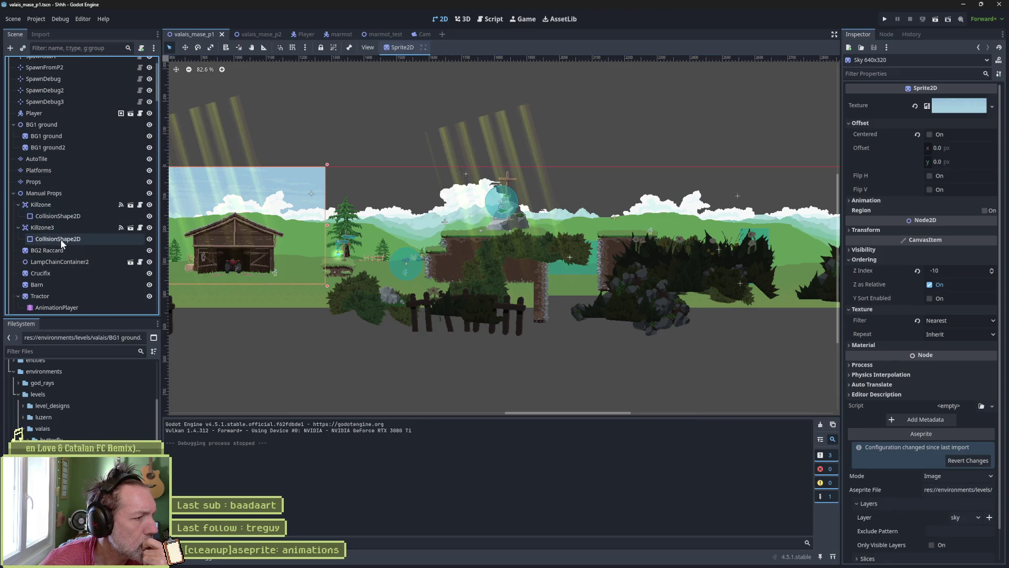
pyautogui.click(58, 250)
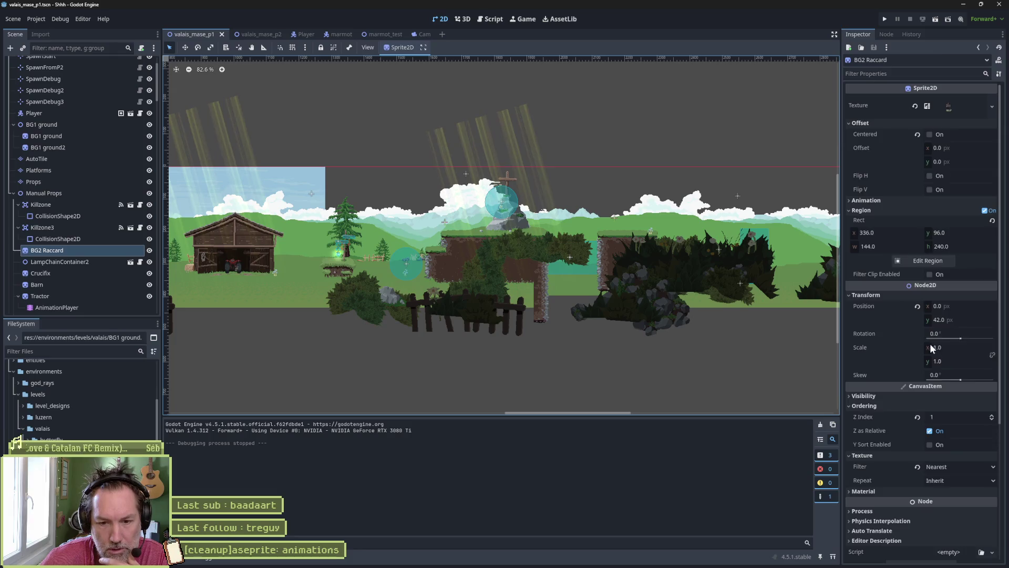
pyautogui.scroll(-5, 929, 343)
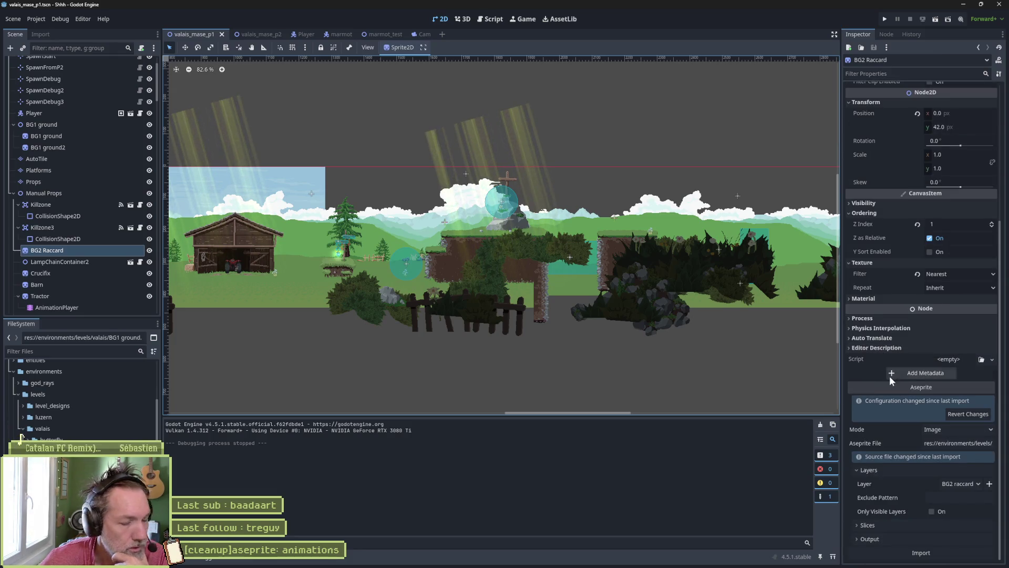
# - Set BG2 Raccard's Aseprite File to sprites/valais_parallax.aseprite, then switch to Aseprite
pyautogui.click(946, 442)
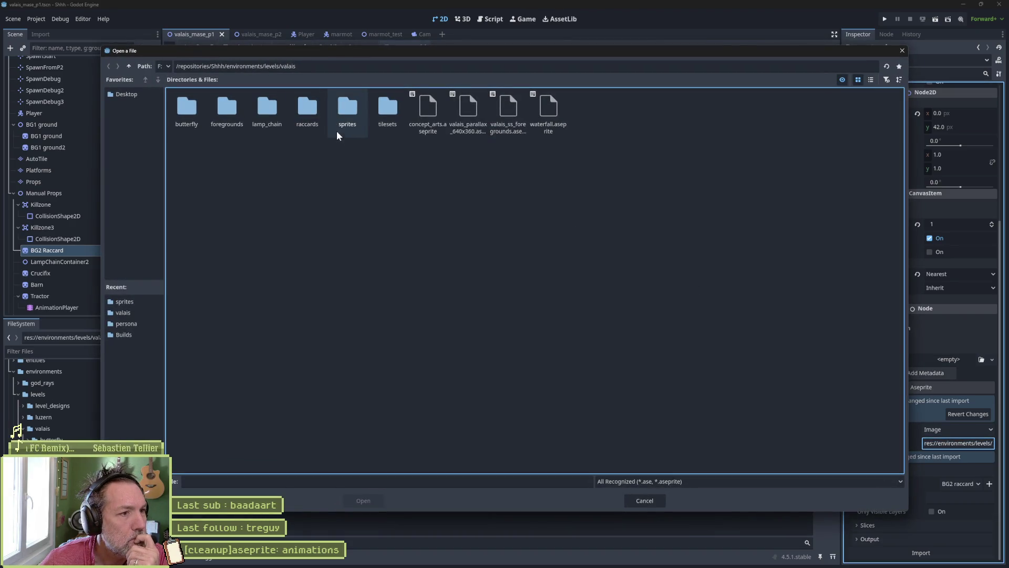
pyautogui.doubleClick(344, 114)
pyautogui.click(204, 111)
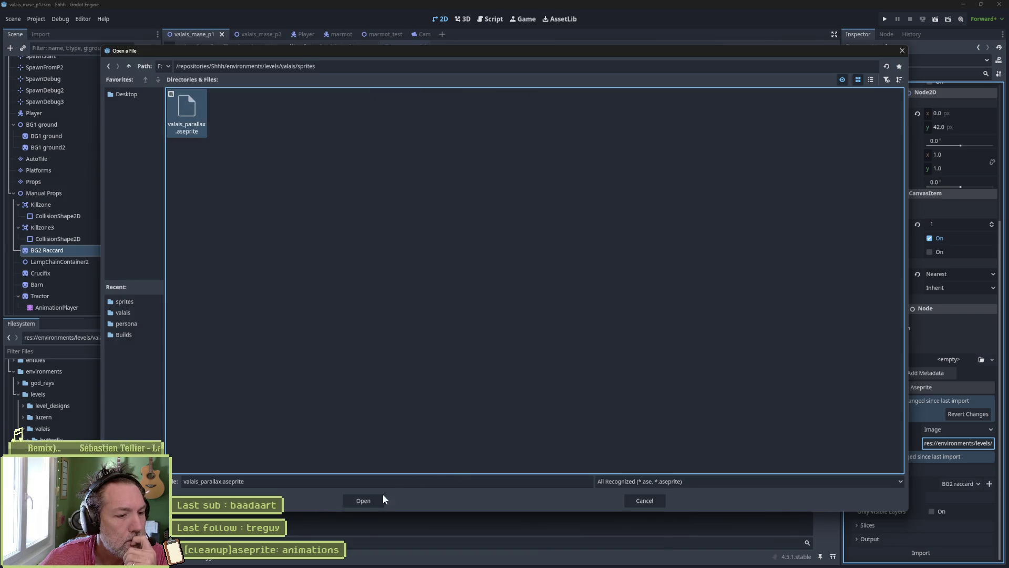
pyautogui.click(379, 500)
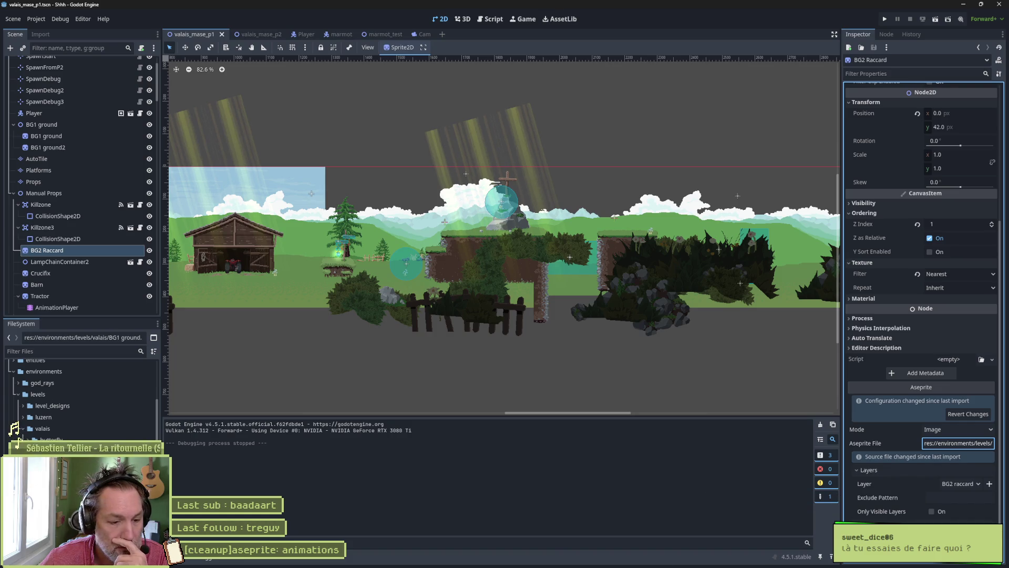
pyautogui.moveTo(609, 558)
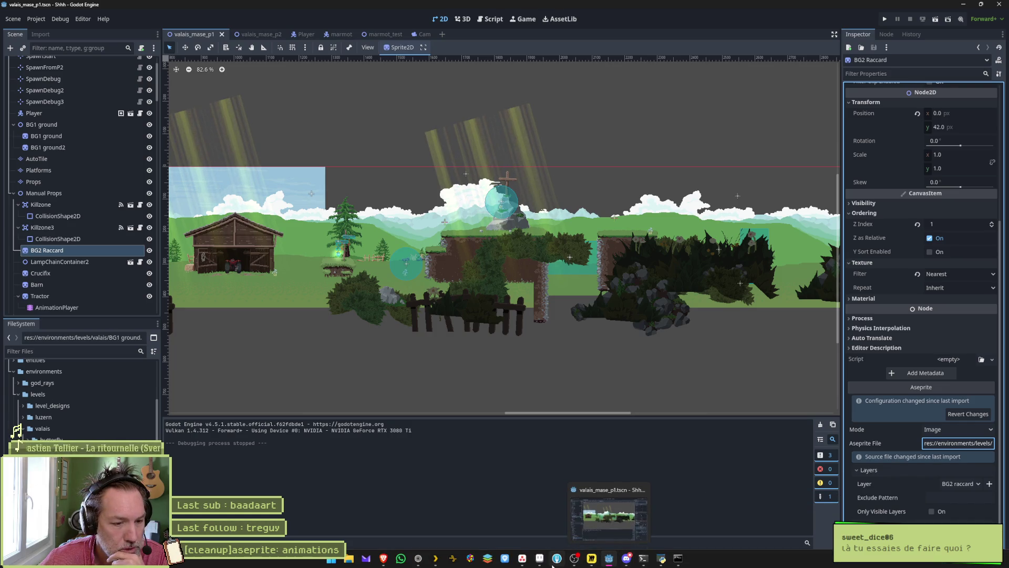
pyautogui.moveTo(548, 564)
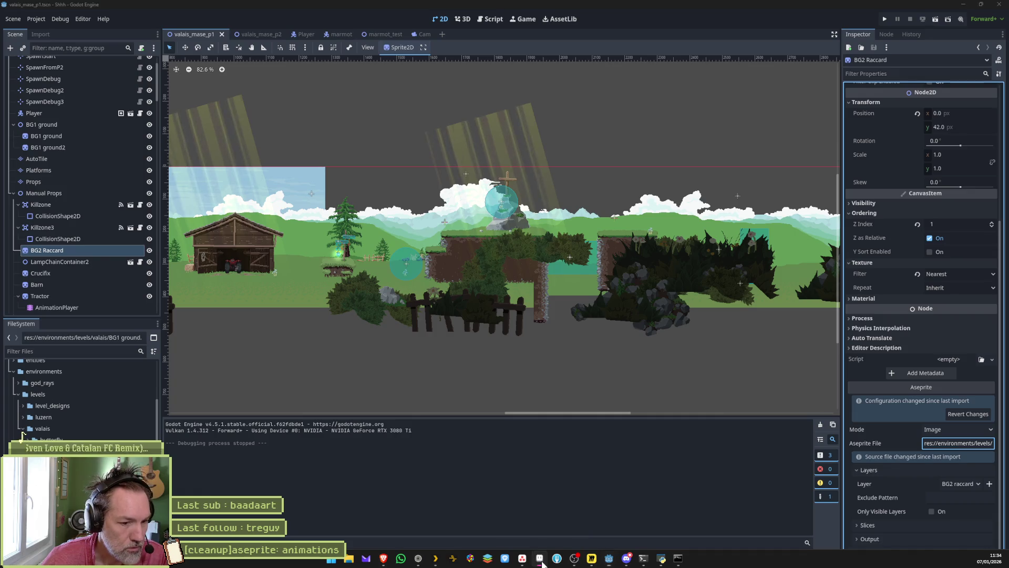
pyautogui.click(541, 514)
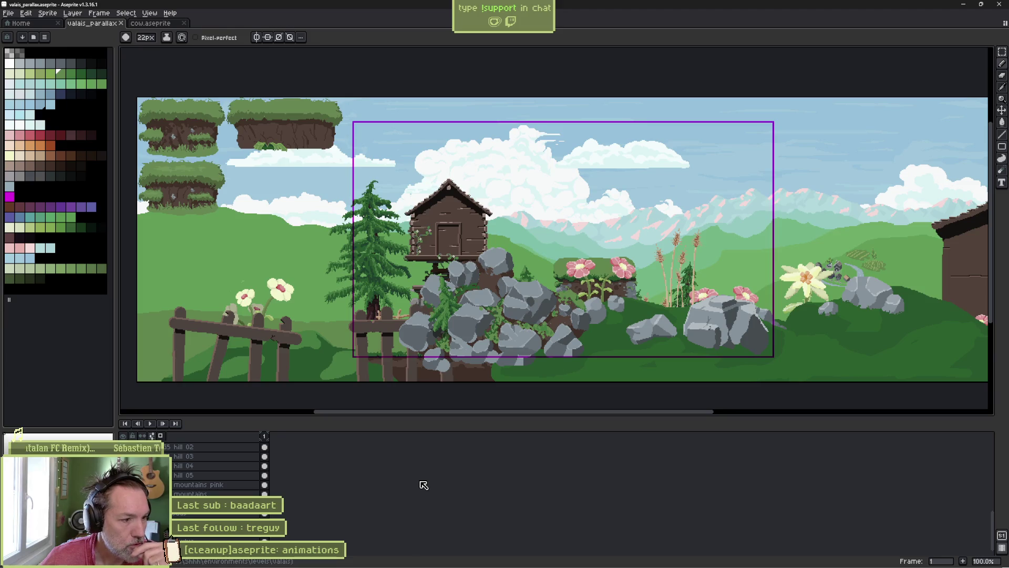
# - Scroll through valais_parallax's layer list in Aseprite, then return to Godot
pyautogui.scroll(2, 422, 483)
pyautogui.scroll(-5, 199, 489)
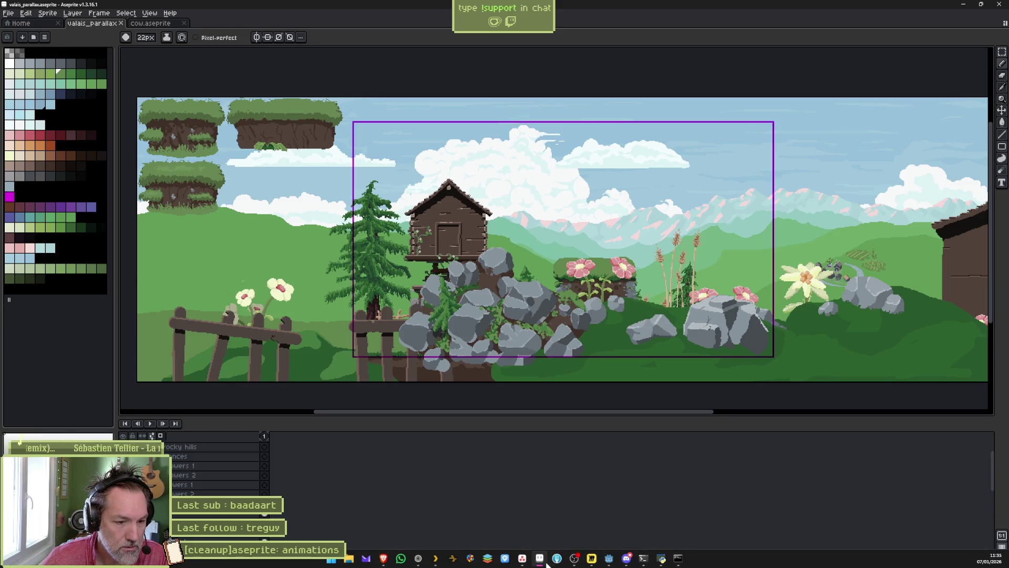
pyautogui.click(608, 558)
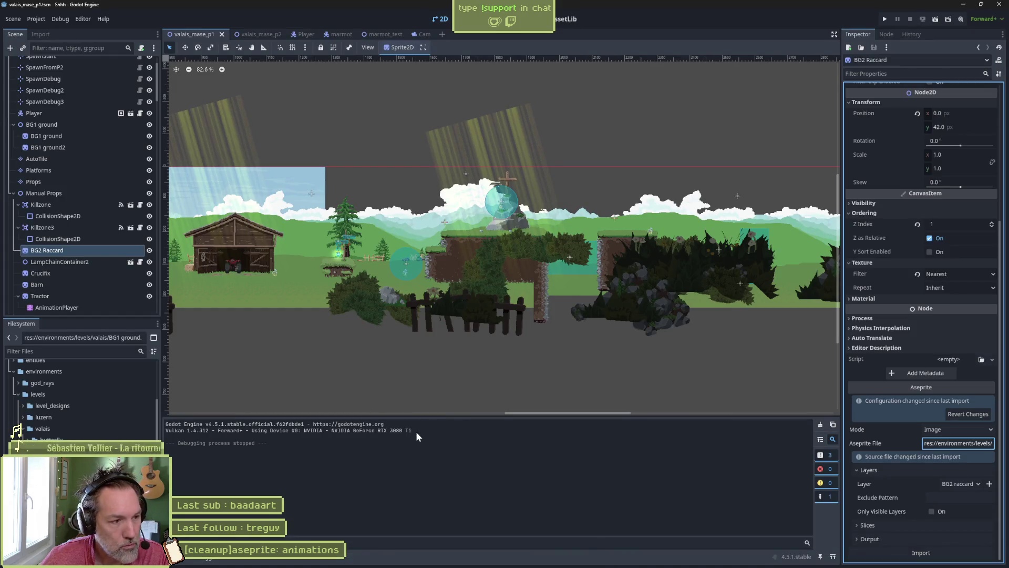
# - Import BG2 Raccard from the new file and turn off Embed Texture under Output
pyautogui.moveTo(557, 565)
pyautogui.moveTo(605, 561)
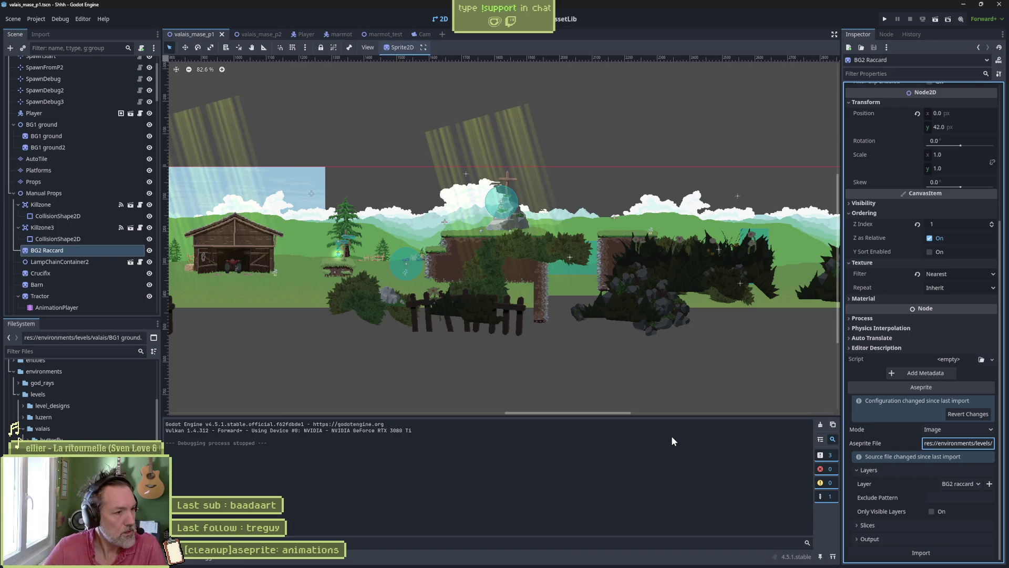
pyautogui.click(635, 422)
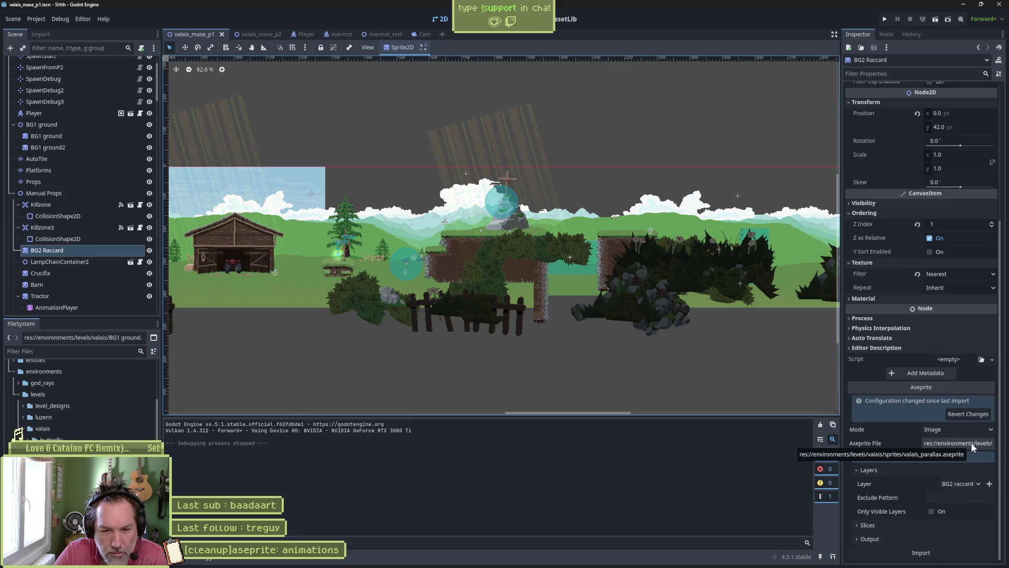
pyautogui.click(923, 557)
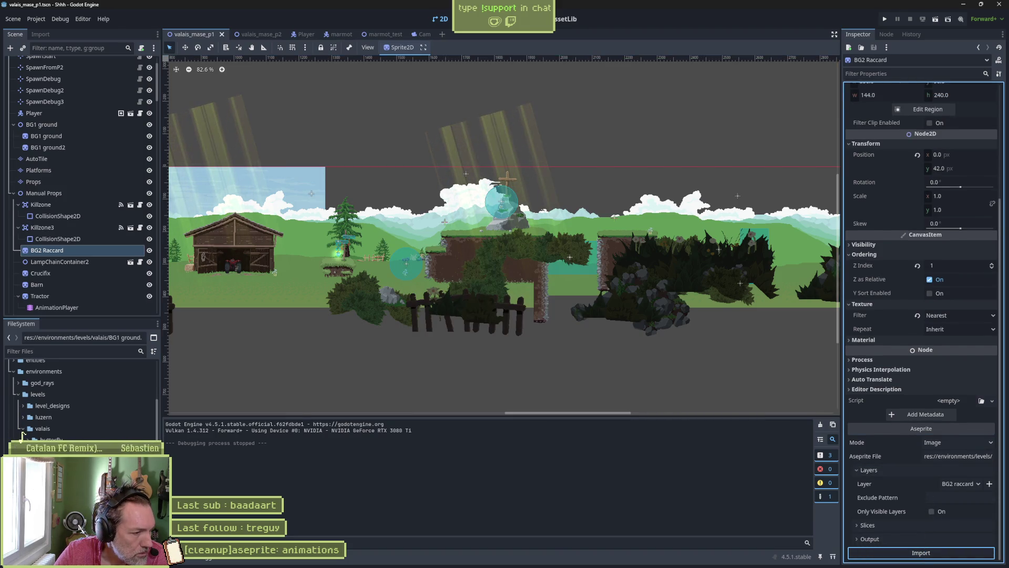
pyautogui.scroll(-3, 79, 399)
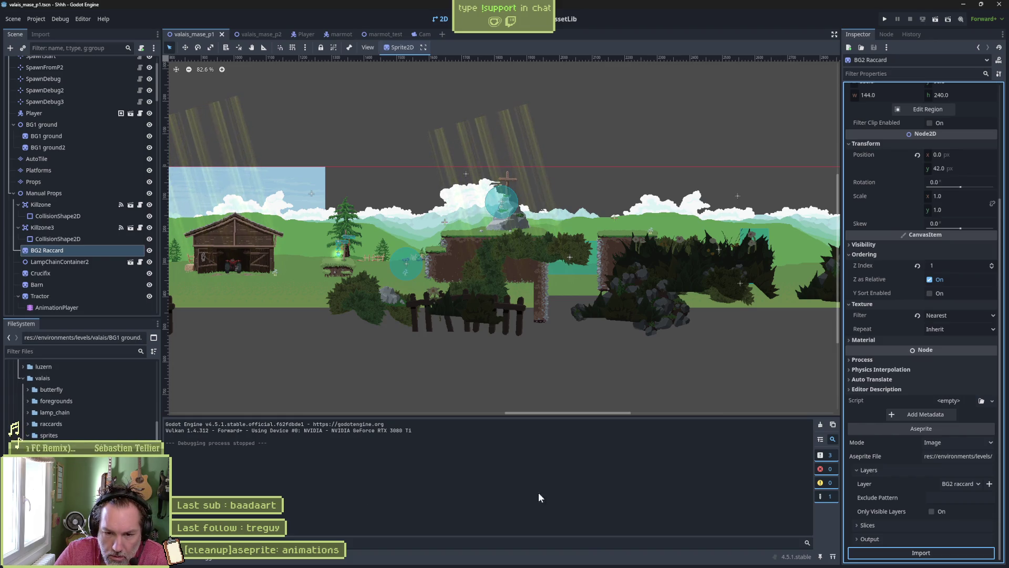
pyautogui.click(891, 538)
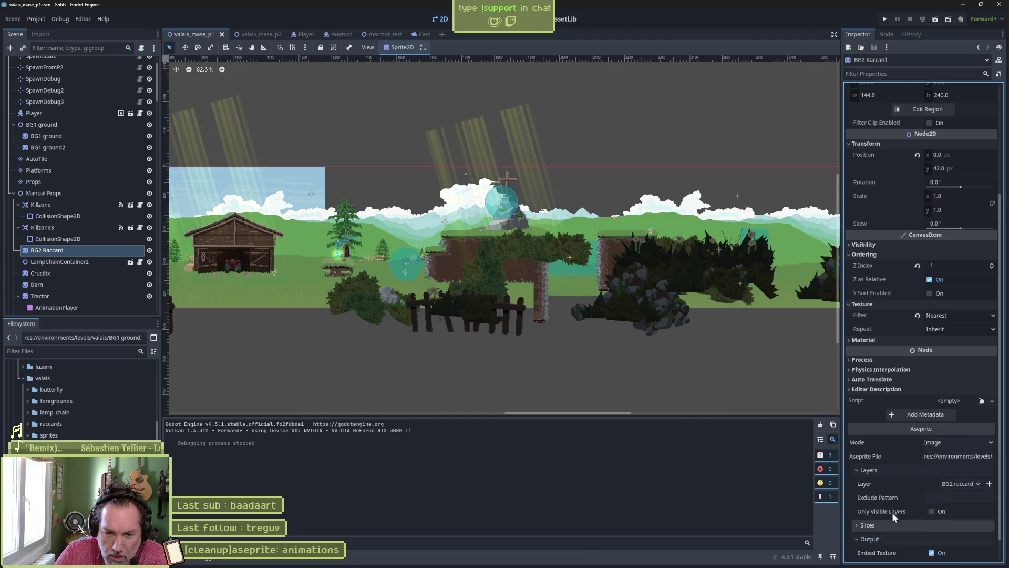
pyautogui.scroll(-1, 893, 512)
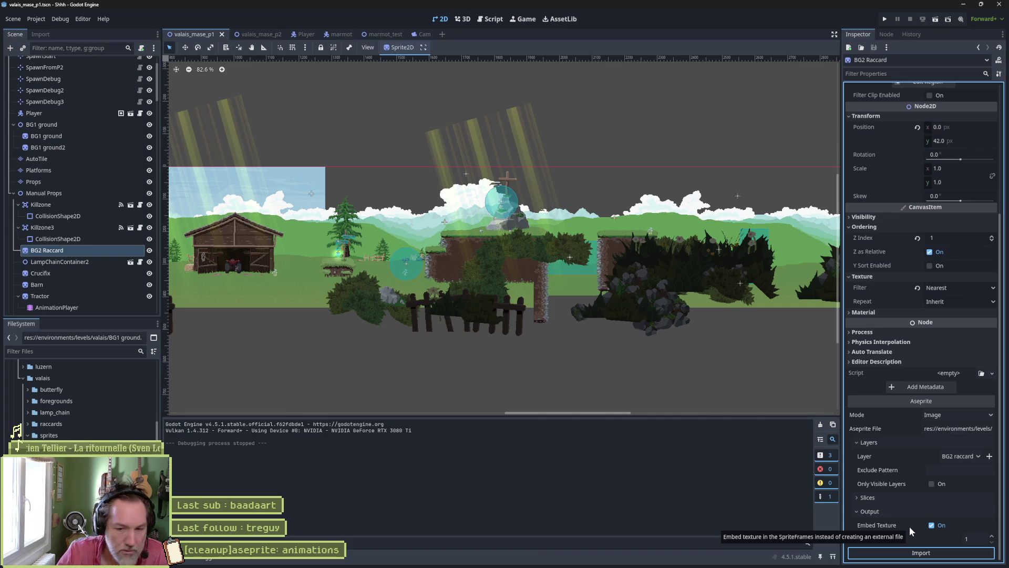
pyautogui.click(933, 525)
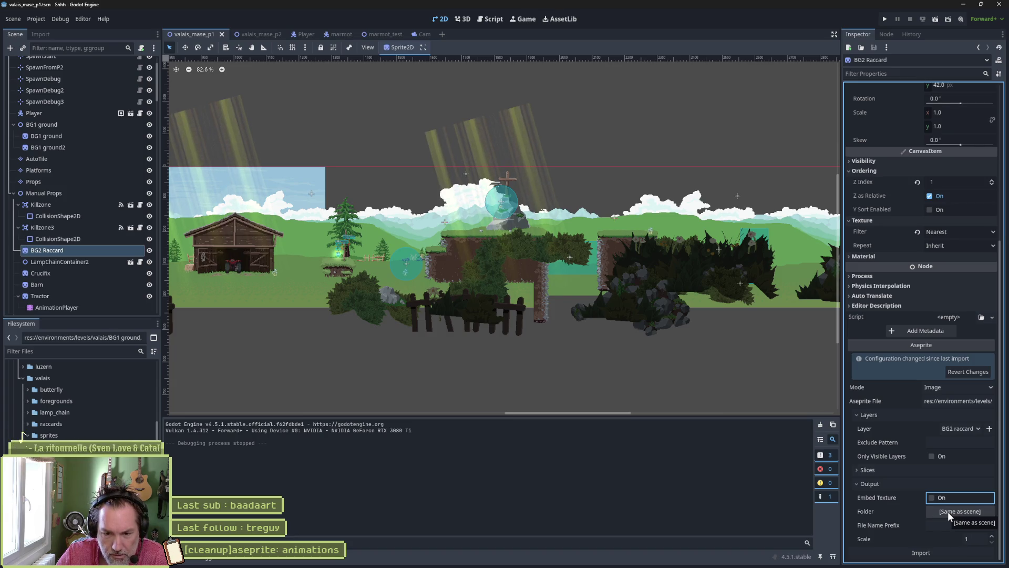
# - Set BG2 Raccard's output folder to res://environments/levels/valais/sprites and reimport it
pyautogui.click(949, 512)
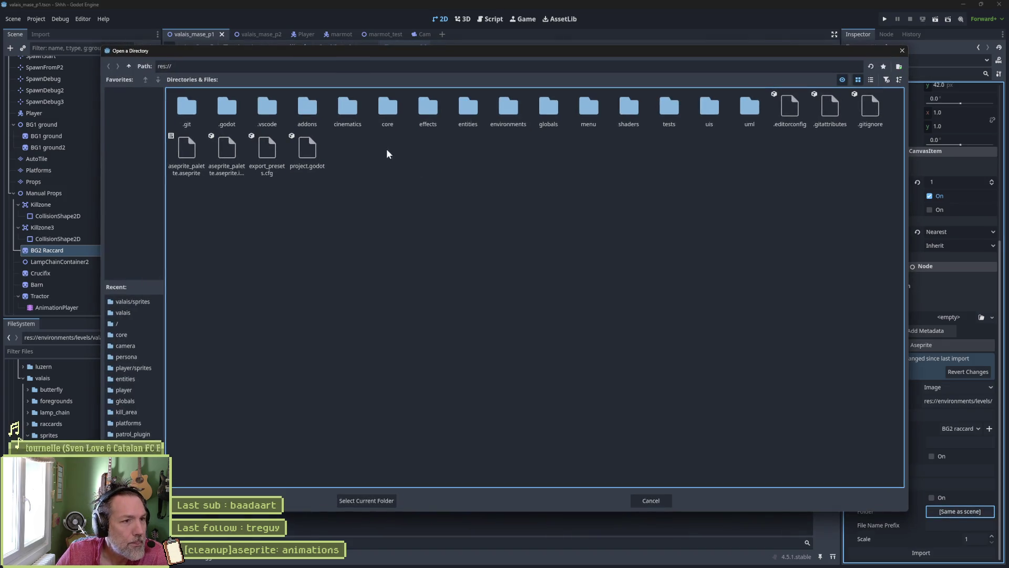
pyautogui.doubleClick(510, 110)
pyautogui.doubleClick(227, 111)
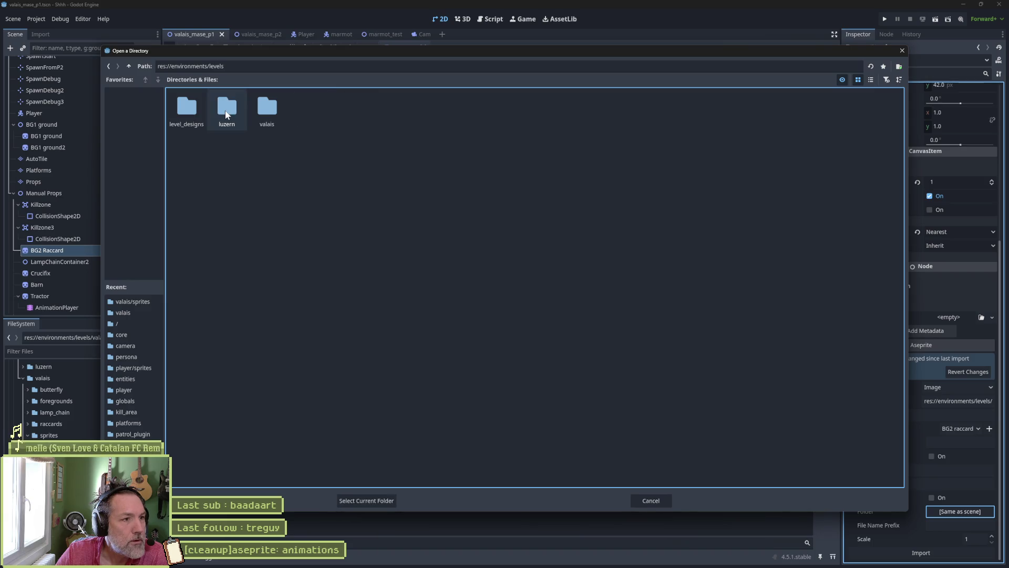
pyautogui.doubleClick(266, 111)
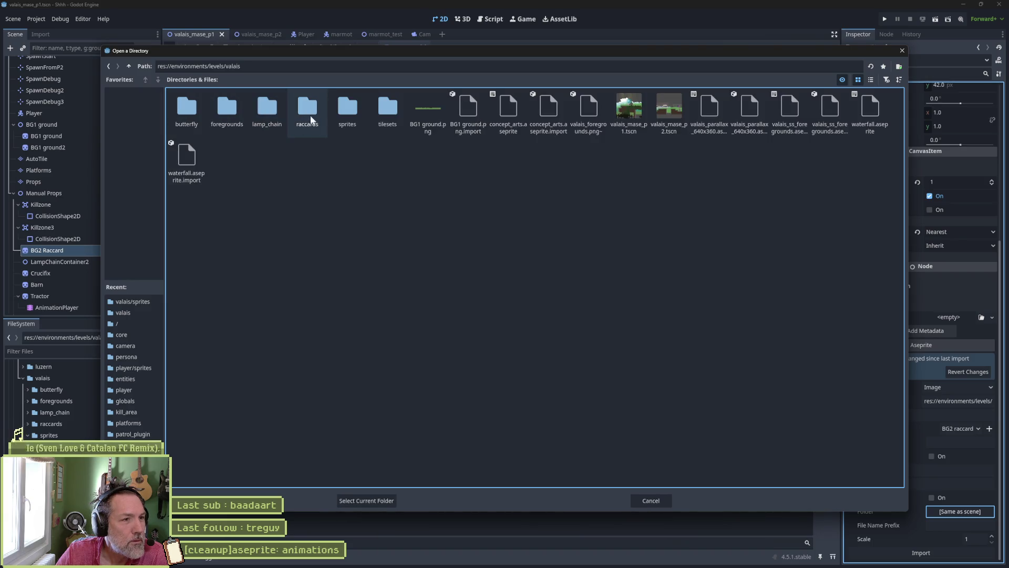
pyautogui.doubleClick(343, 124)
pyautogui.click(382, 498)
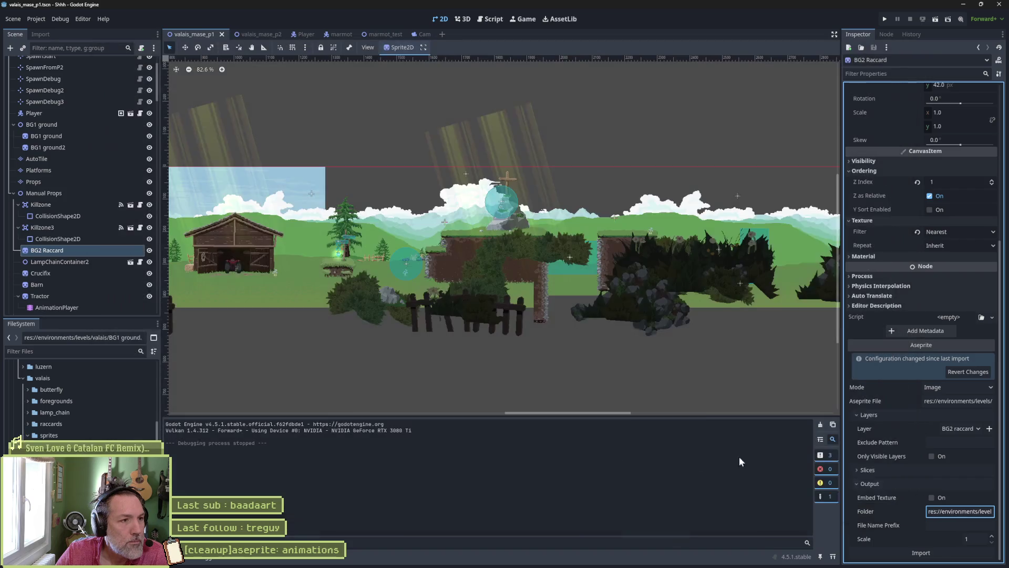
pyautogui.click(960, 547)
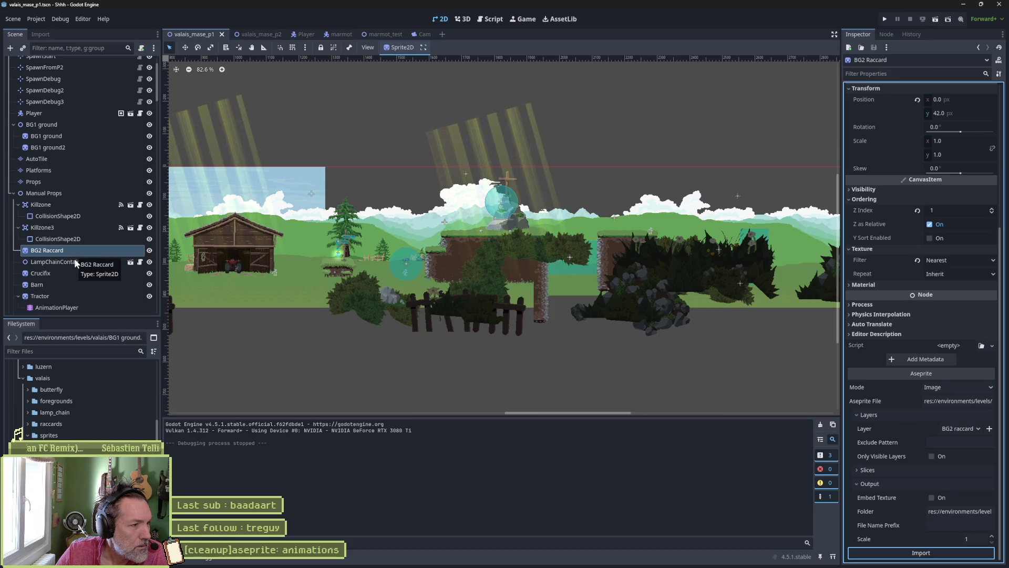
# - Select the Crucifix sprite in valais_mase_p1 and turn off Embed Texture
pyautogui.click(72, 272)
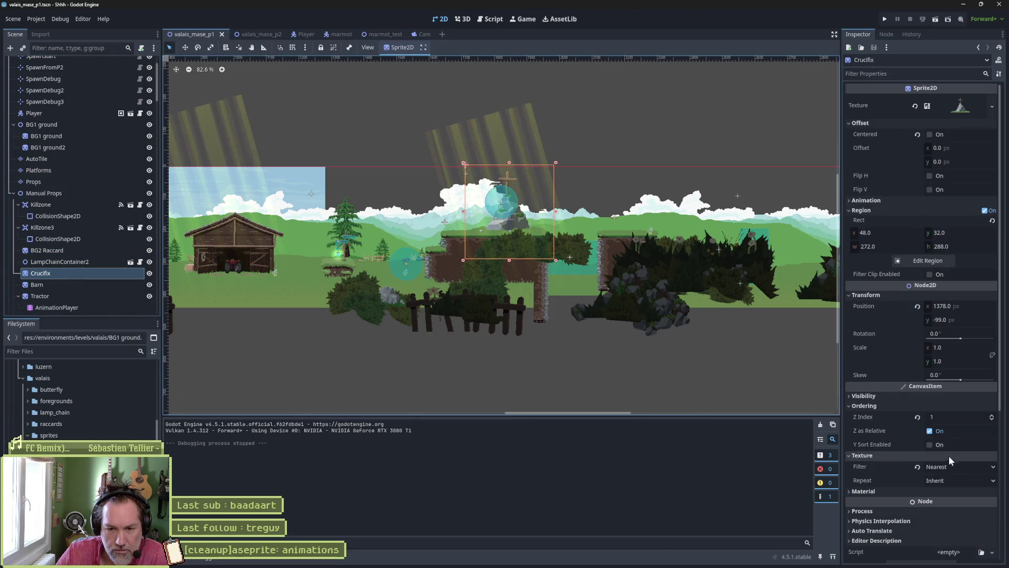
pyautogui.scroll(-5, 908, 454)
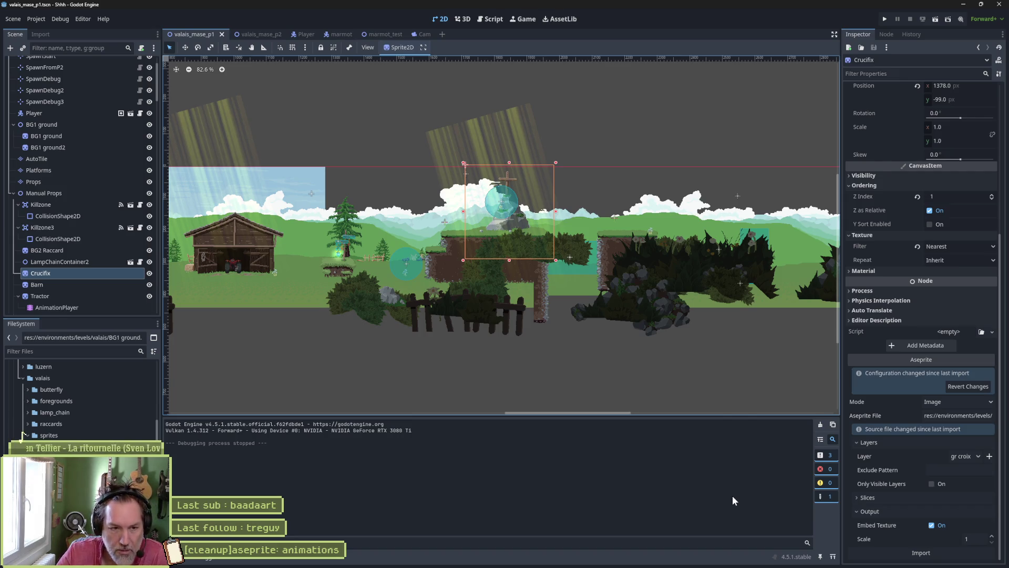
pyautogui.click(252, 34)
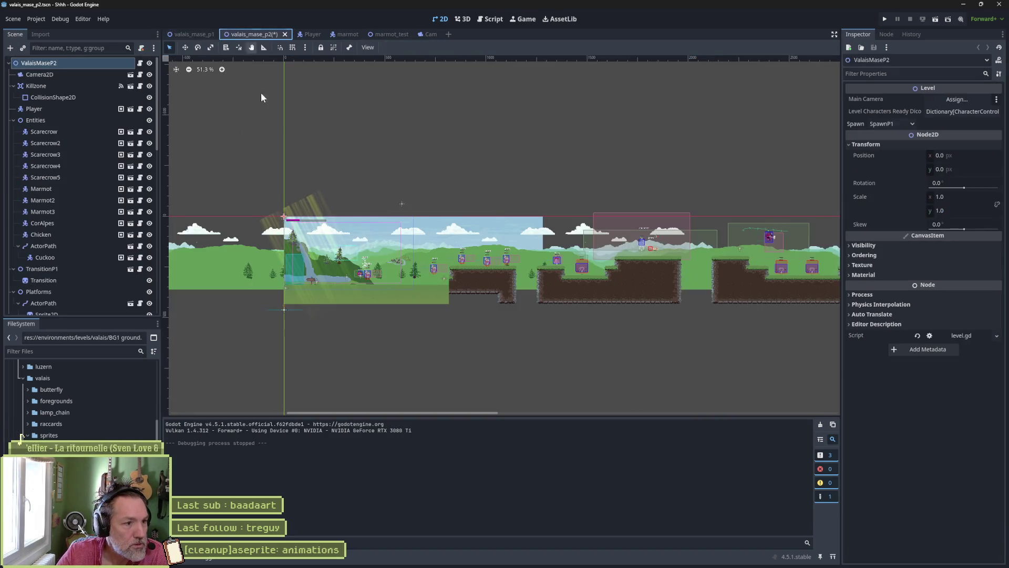
pyautogui.scroll(5, 295, 256)
pyautogui.scroll(6, 338, 267)
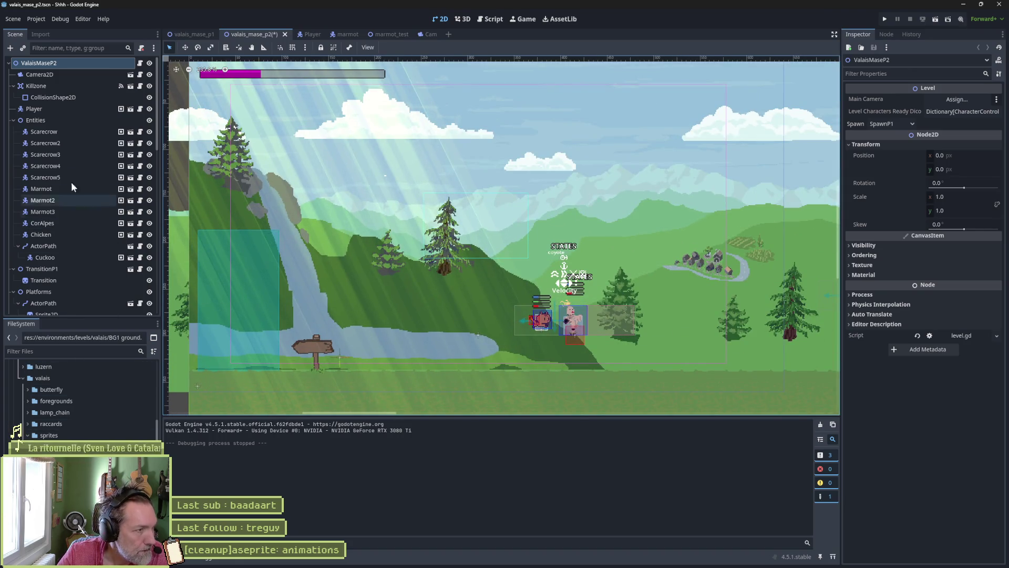
pyautogui.click(208, 34)
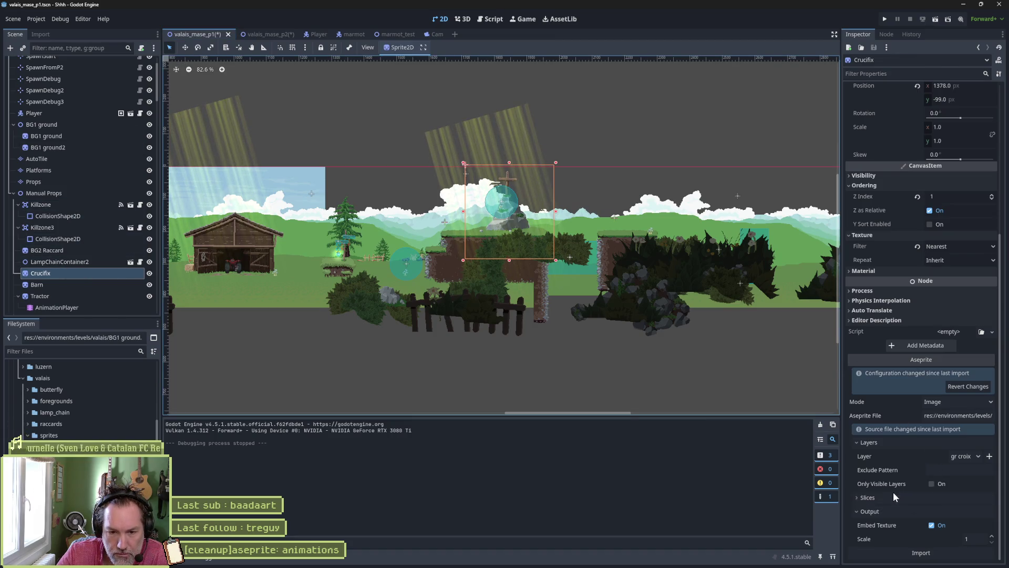
pyautogui.click(934, 524)
# - Set the Crucifix output folder to levels/valais/sprites and reimport it from Aseprite
pyautogui.click(954, 537)
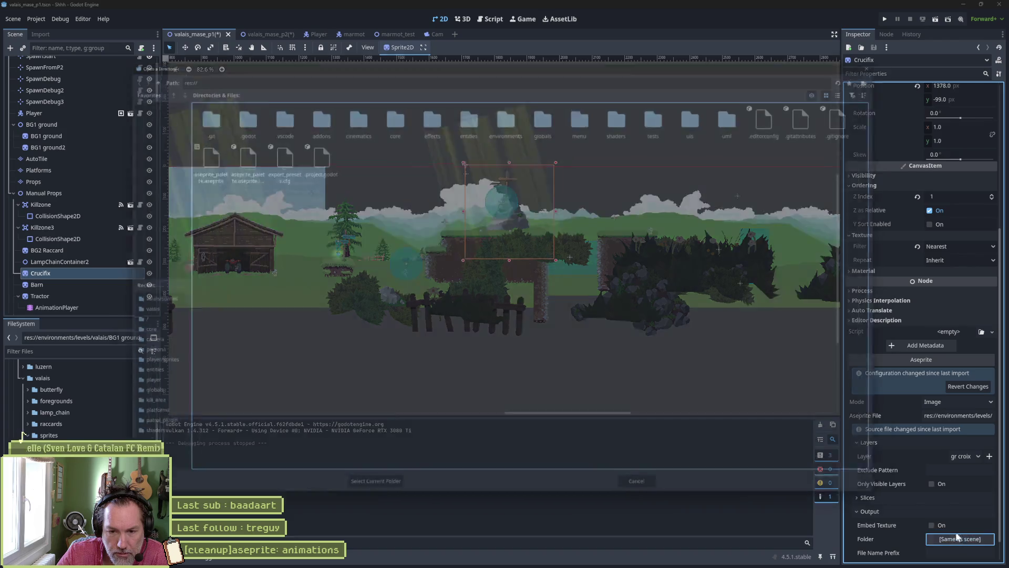
pyautogui.click(227, 114)
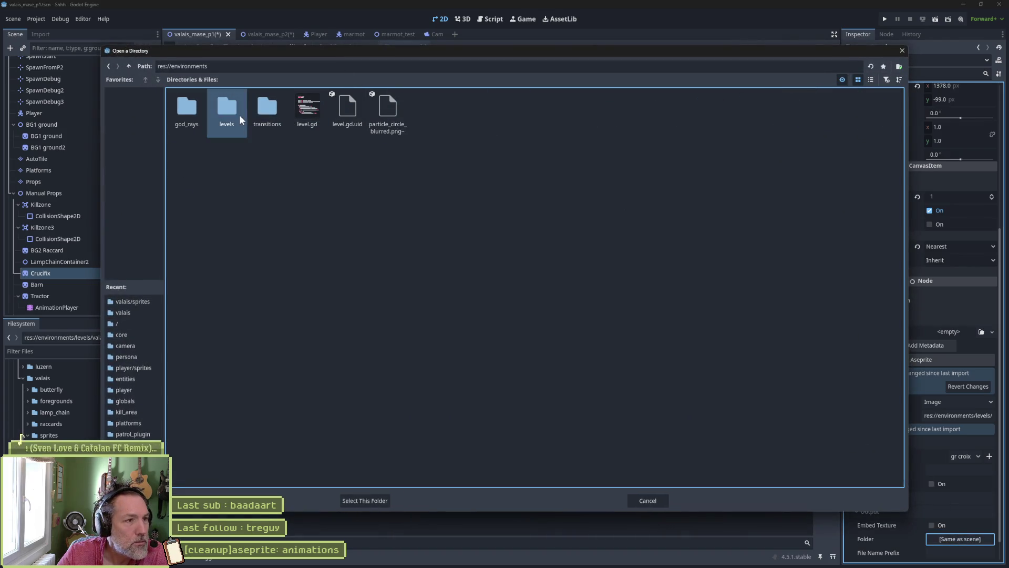
pyautogui.doubleClick(233, 109)
pyautogui.doubleClick(267, 109)
pyautogui.doubleClick(344, 113)
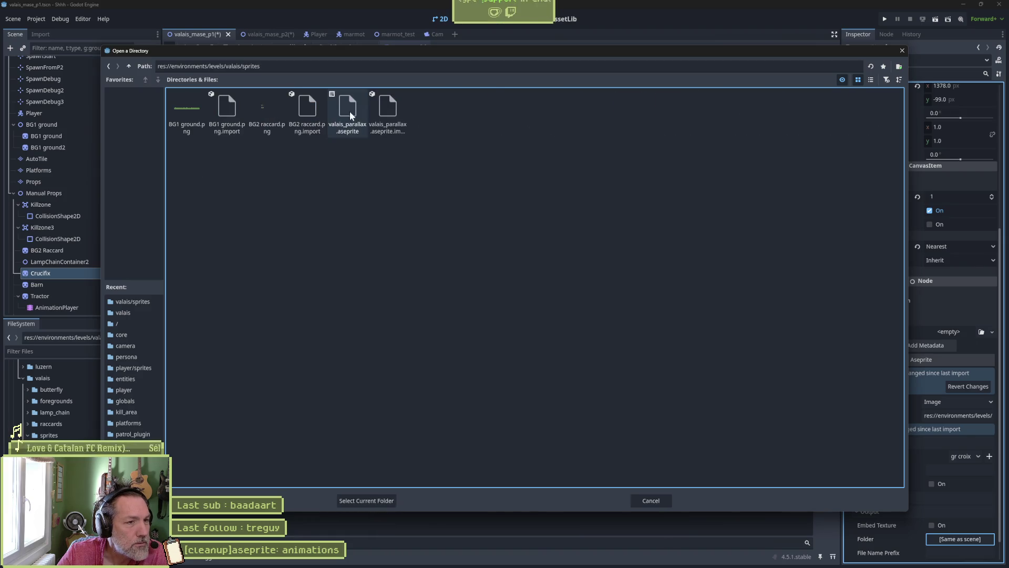
pyautogui.click(350, 500)
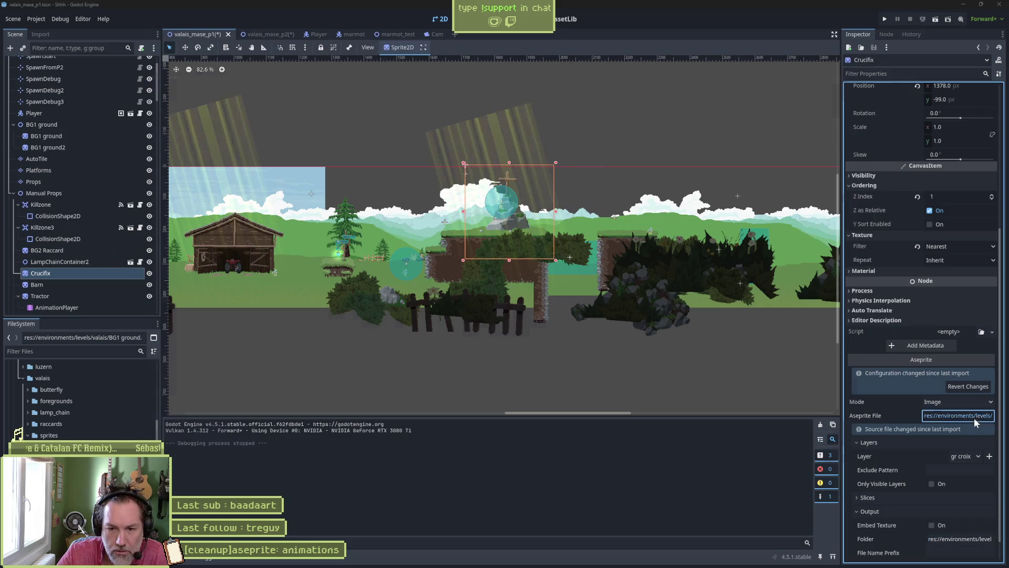
pyautogui.click(974, 417)
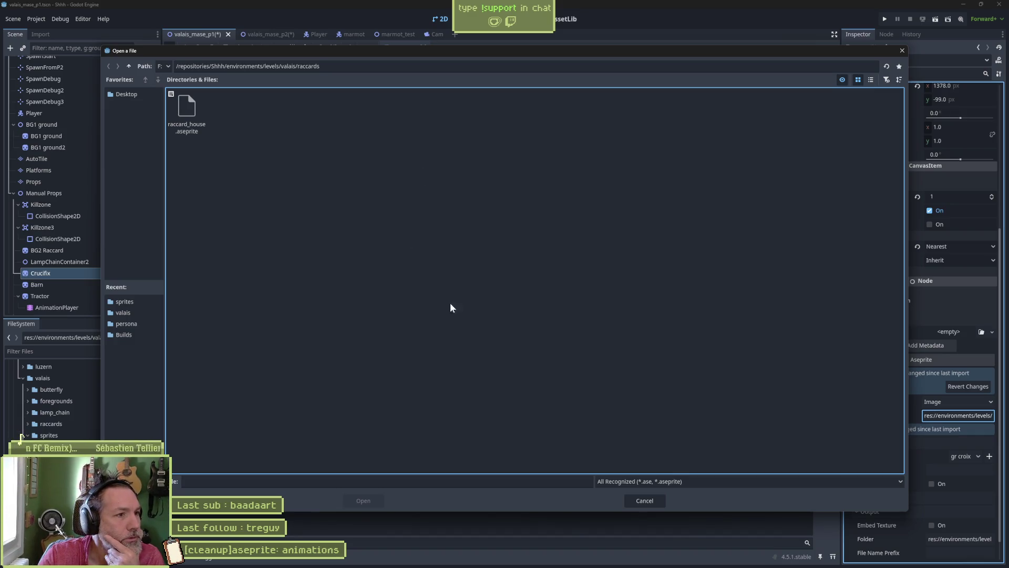
pyautogui.click(643, 500)
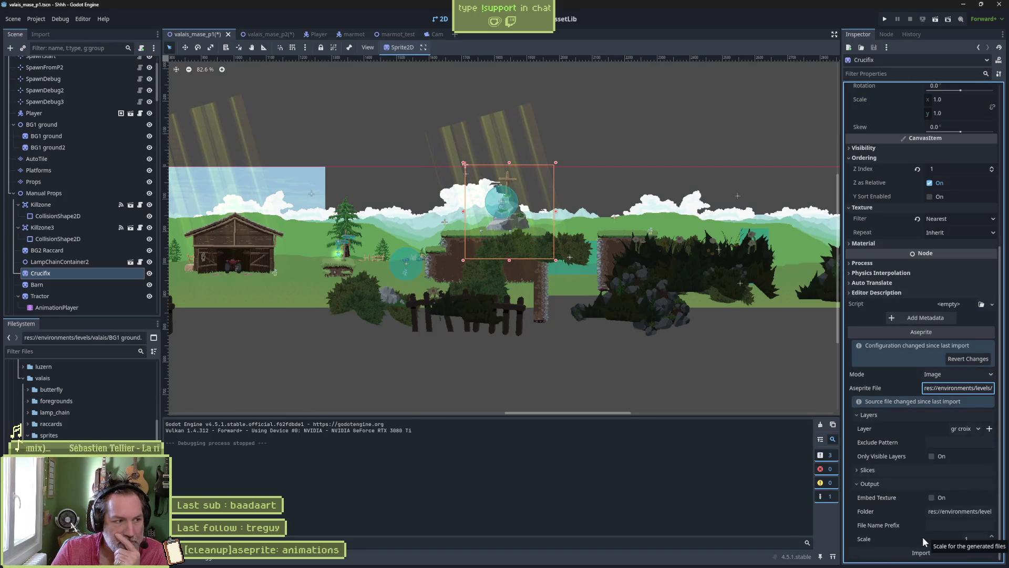
pyautogui.click(915, 553)
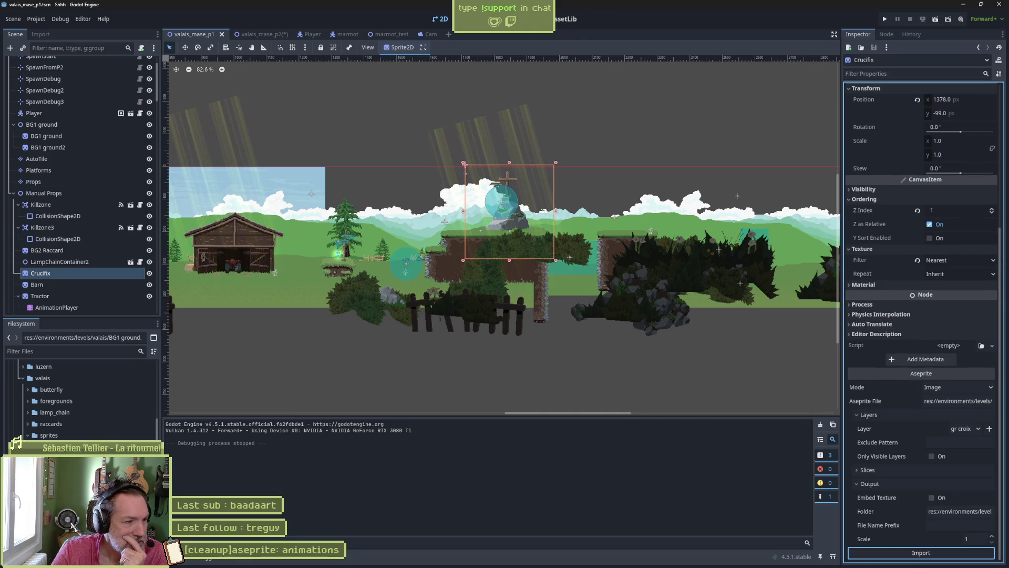
pyautogui.scroll(-2, 19, 443)
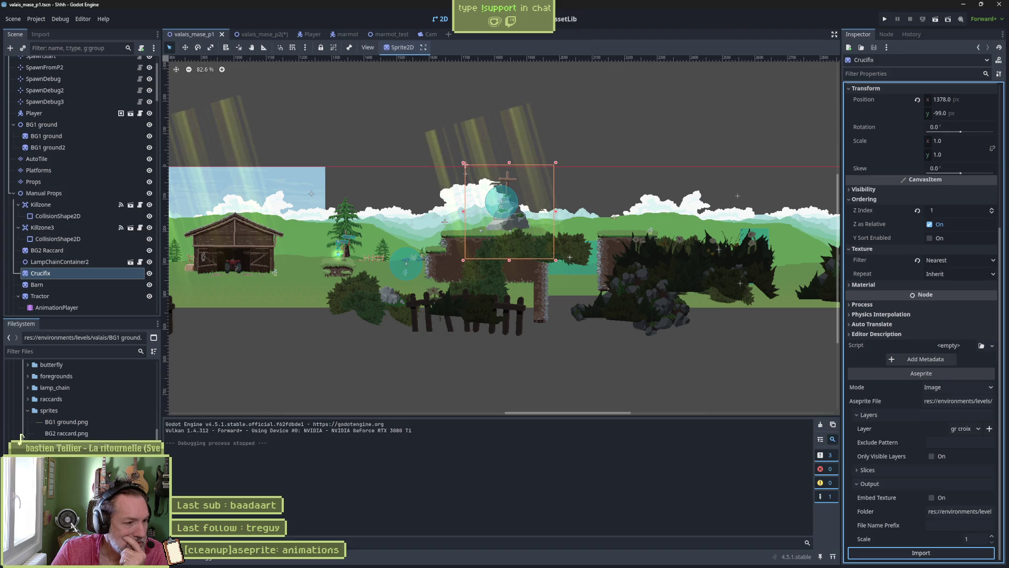
# - Inspect the raccards and lamp_chain folders and browse output folders without changing anything
pyautogui.click(24, 399)
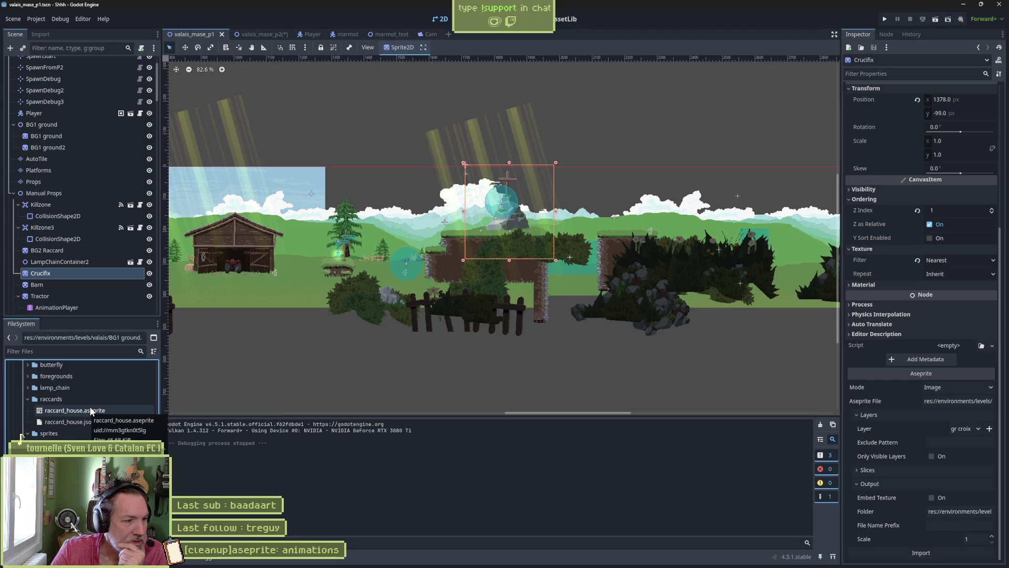
pyautogui.click(26, 386)
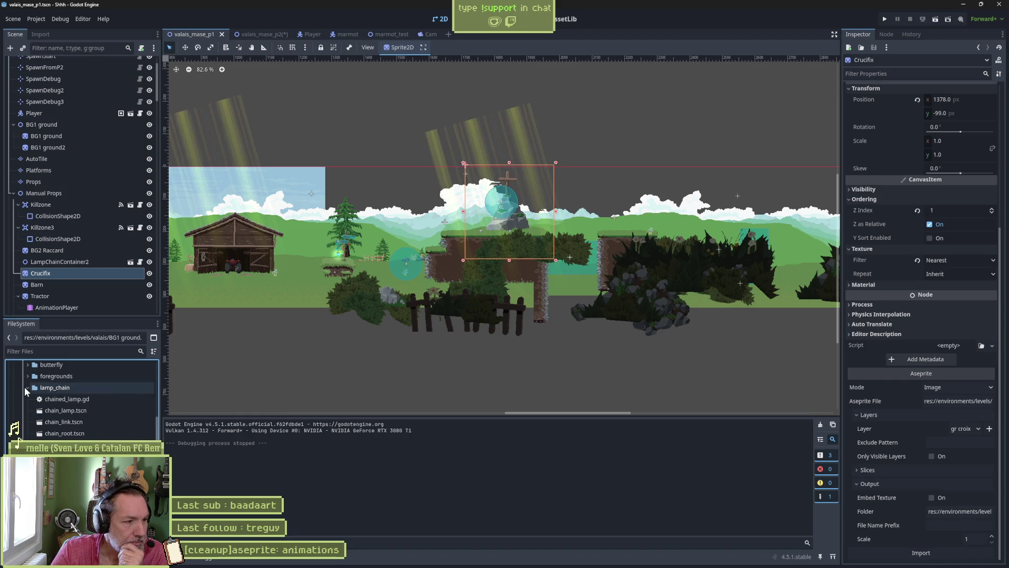
pyautogui.click(27, 387)
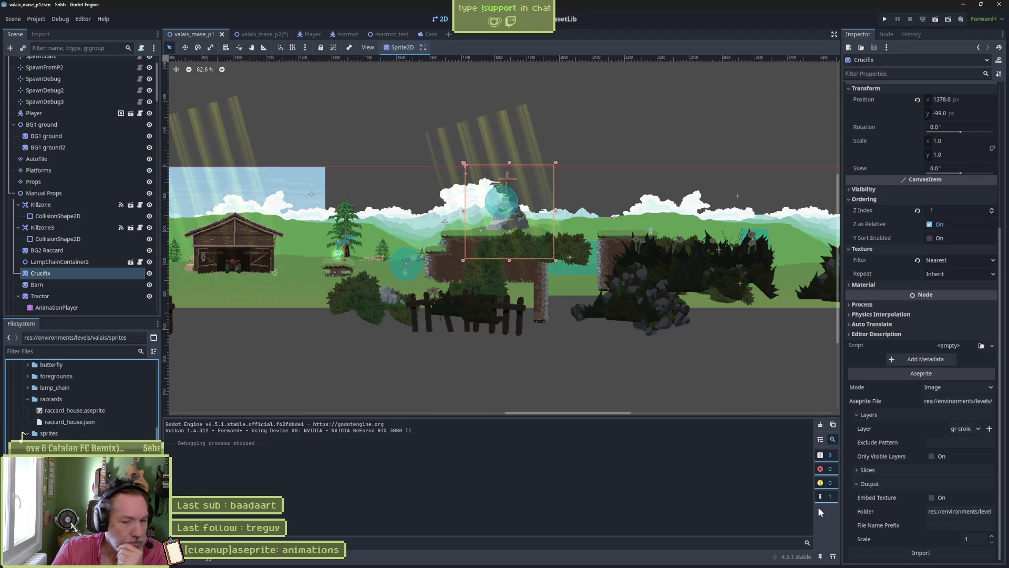
pyautogui.click(956, 511)
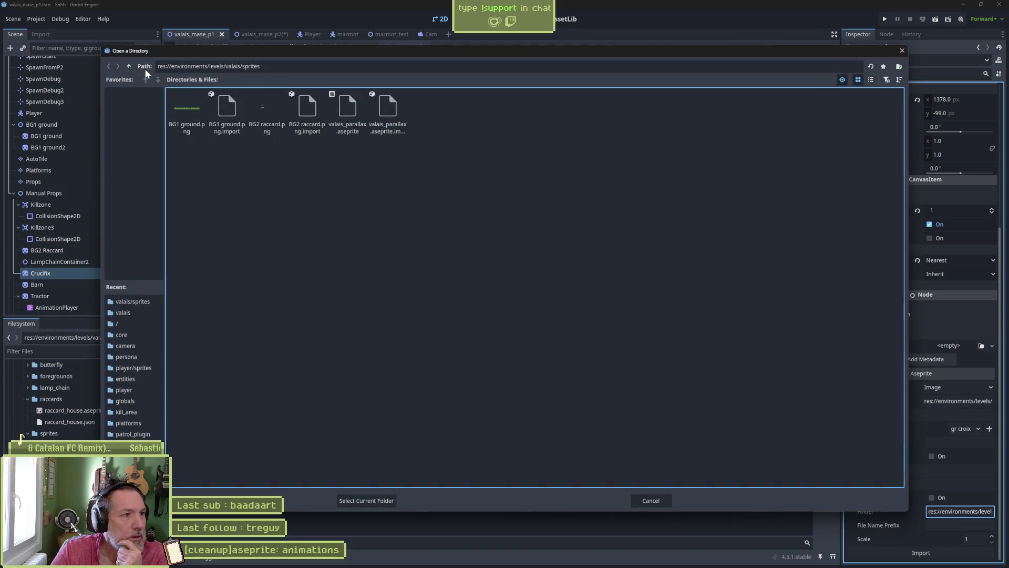
pyautogui.click(128, 66)
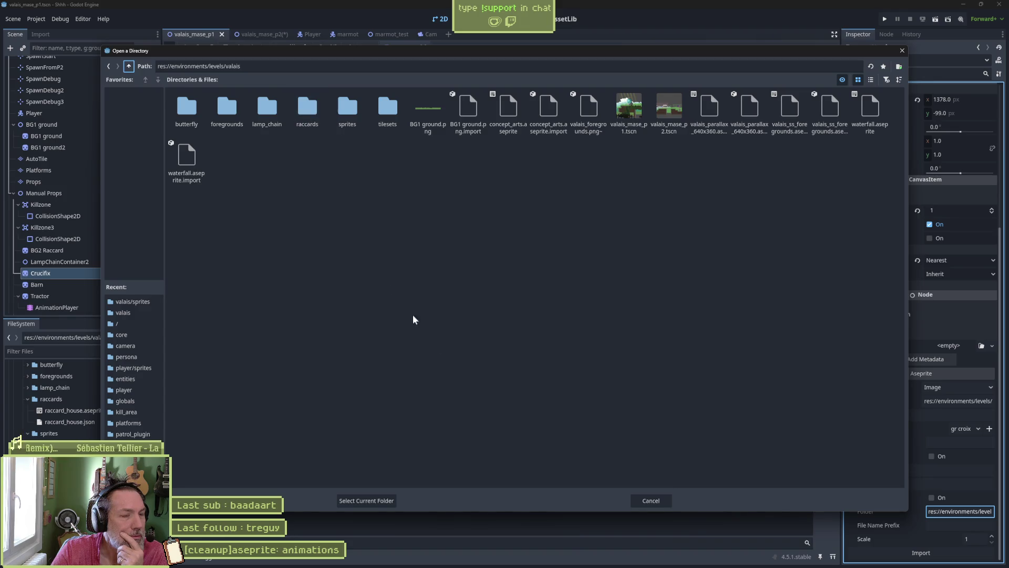
pyautogui.click(649, 501)
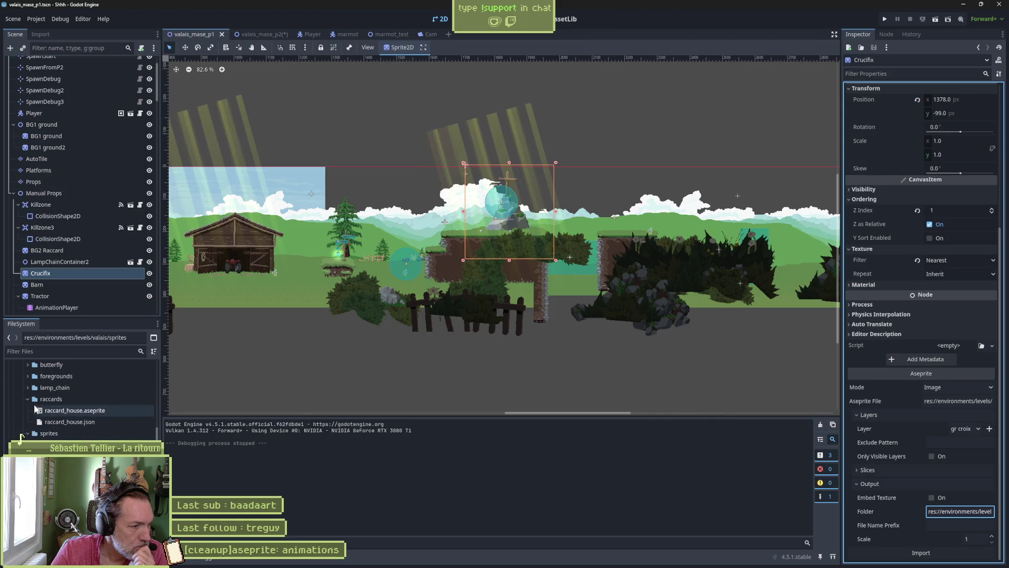
# - Move raccards, lamp_chain and foregrounds into valais/sprites and expand the butterfly folder
pyautogui.moveTo(51, 399); pyautogui.dragTo(43, 437)
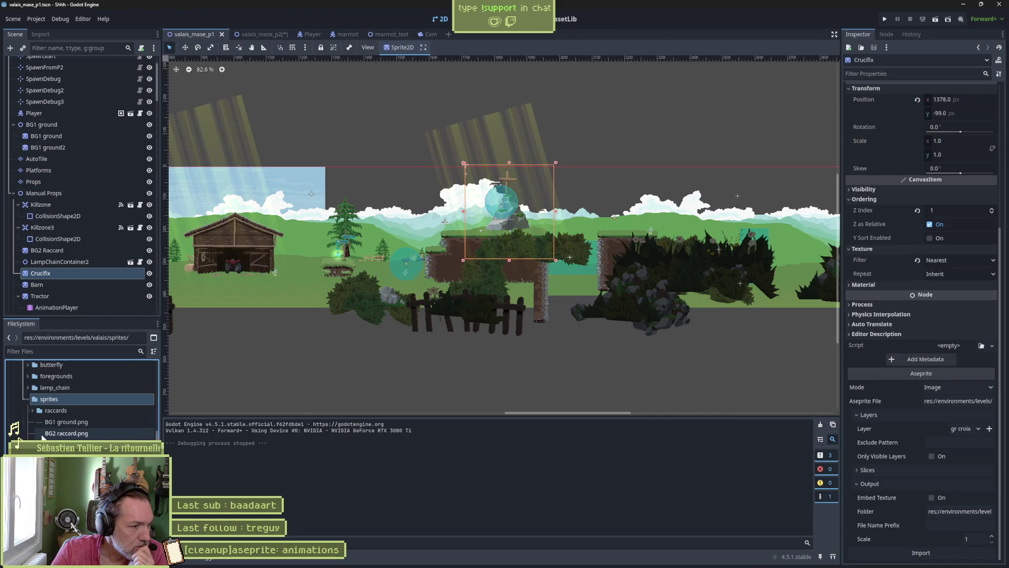
pyautogui.moveTo(52, 388); pyautogui.dragTo(38, 406)
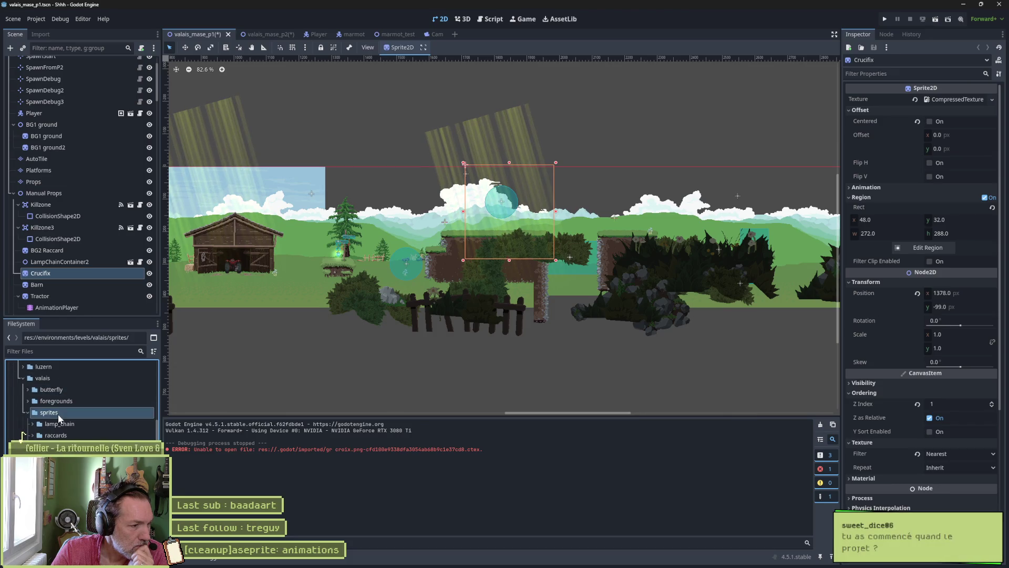
pyautogui.moveTo(36, 398)
pyautogui.mouseDown()
pyautogui.moveTo(38, 412)
pyautogui.moveTo(37, 404)
pyautogui.mouseUp()
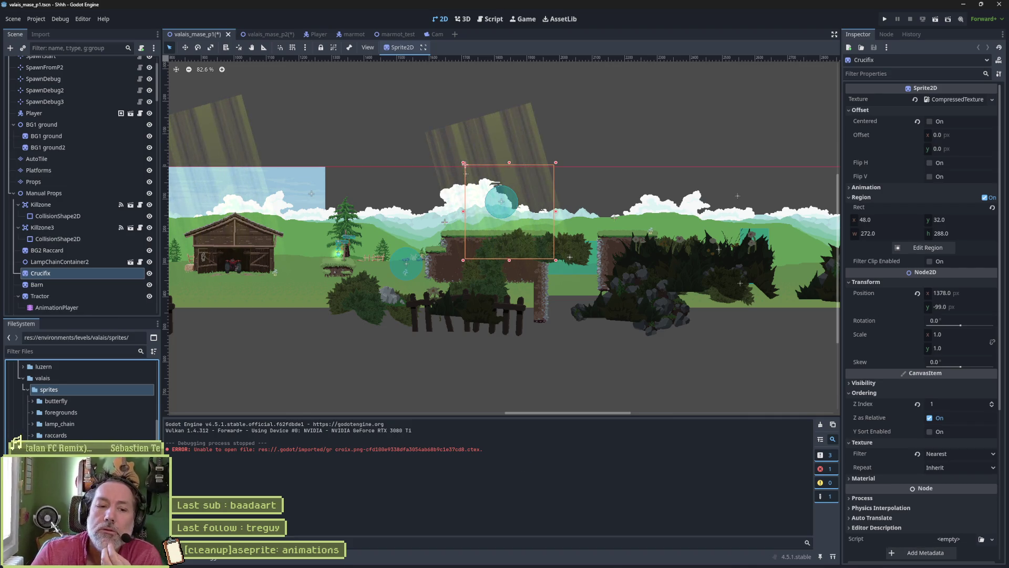
pyautogui.moveTo(581, 558)
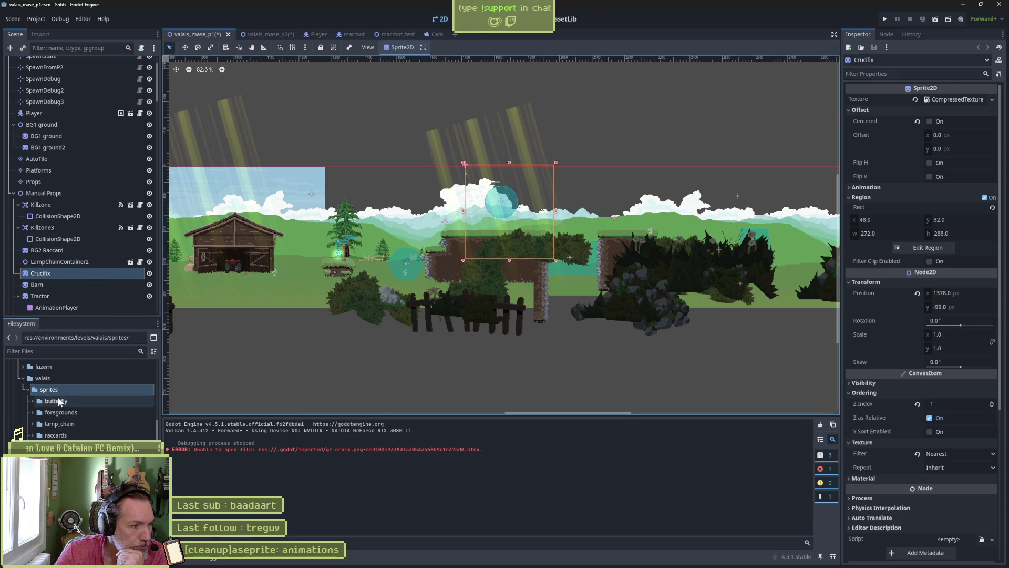
pyautogui.click(33, 401)
pyautogui.click(32, 400)
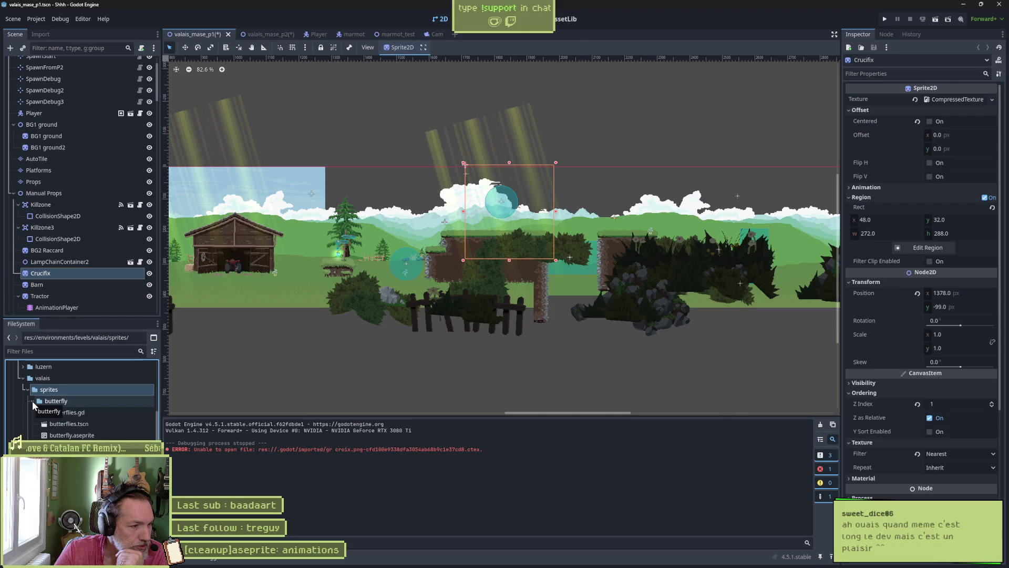
pyautogui.click(33, 401)
pyautogui.click(33, 400)
pyautogui.click(33, 401)
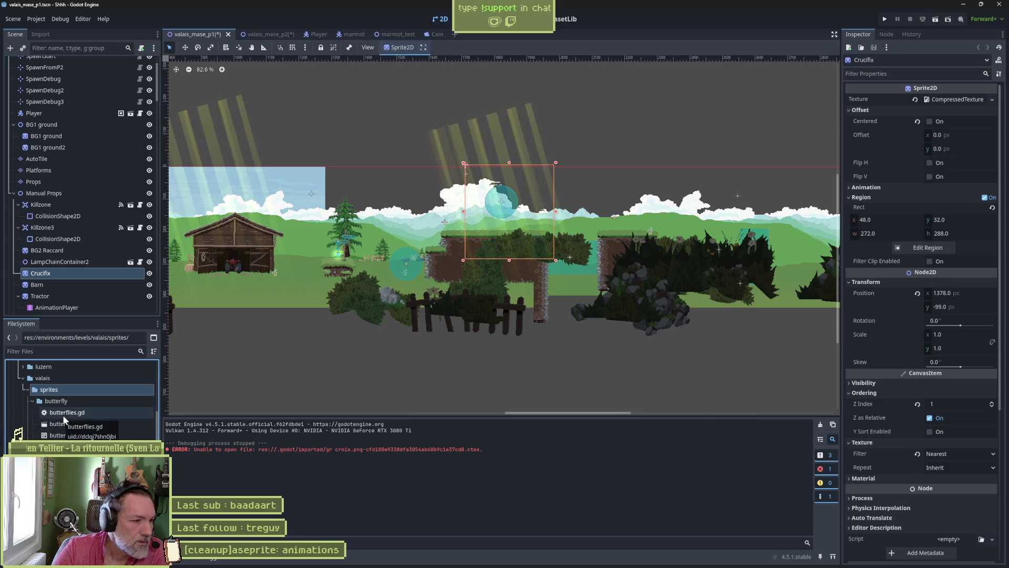
pyautogui.scroll(3, 47, 413)
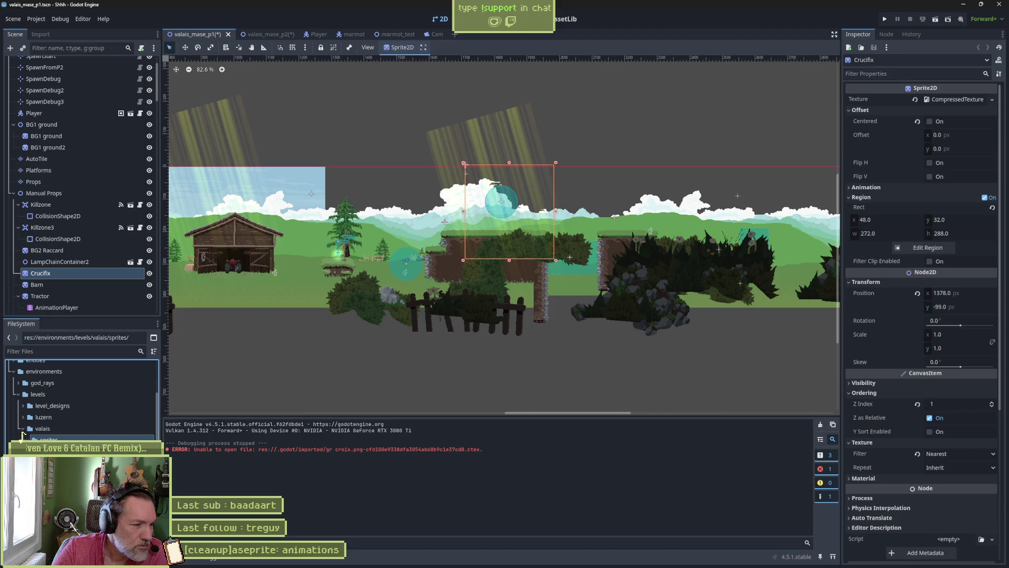
# - Move the butterfly and lamp_chain folders back directly under valais
pyautogui.press('Down')
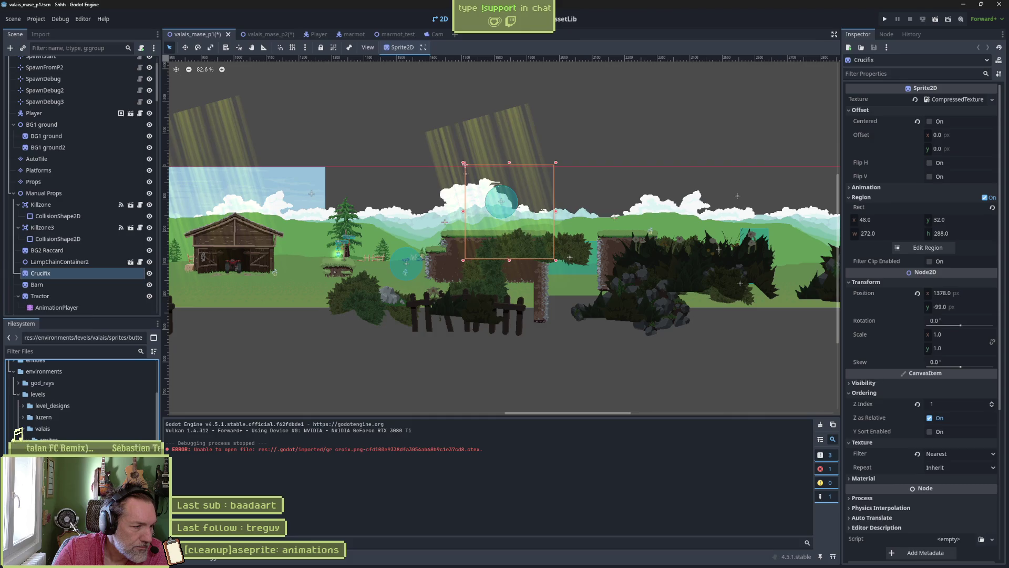
pyautogui.moveTo(22, 433); pyautogui.dragTo(41, 430)
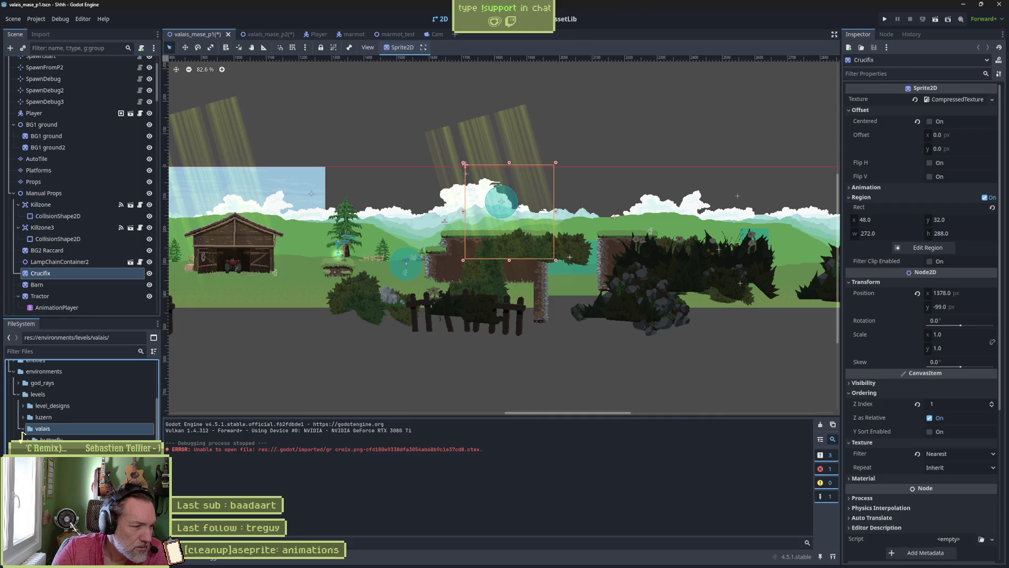
pyautogui.scroll(-2, 82, 399)
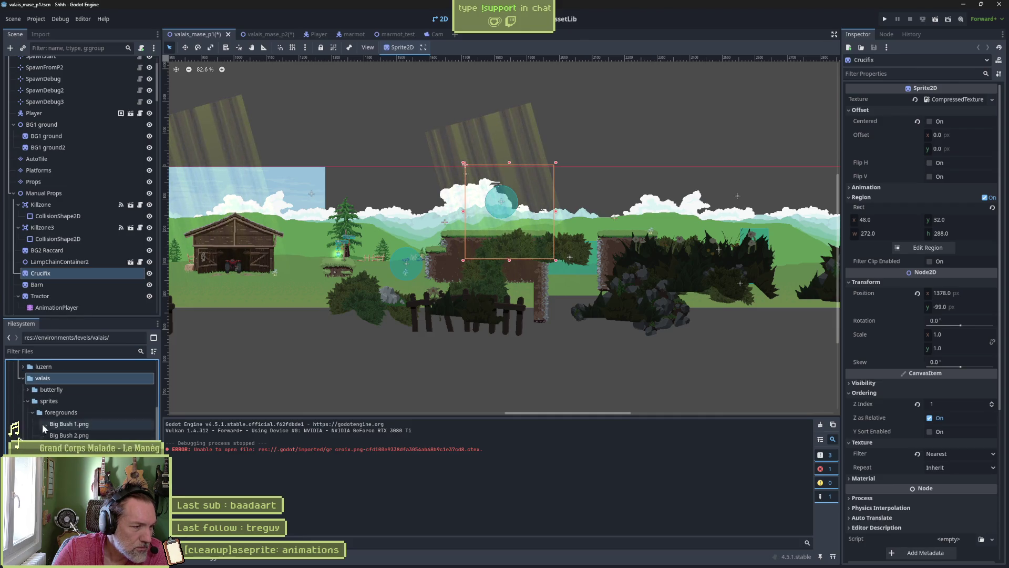
pyautogui.click(33, 413)
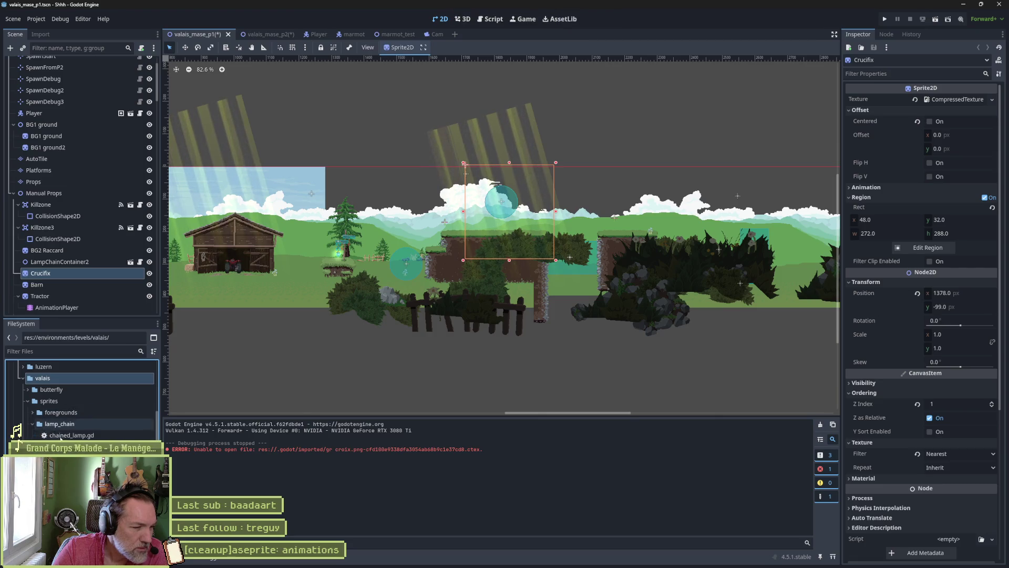
pyautogui.click(41, 422)
pyautogui.moveTo(41, 423); pyautogui.dragTo(45, 377)
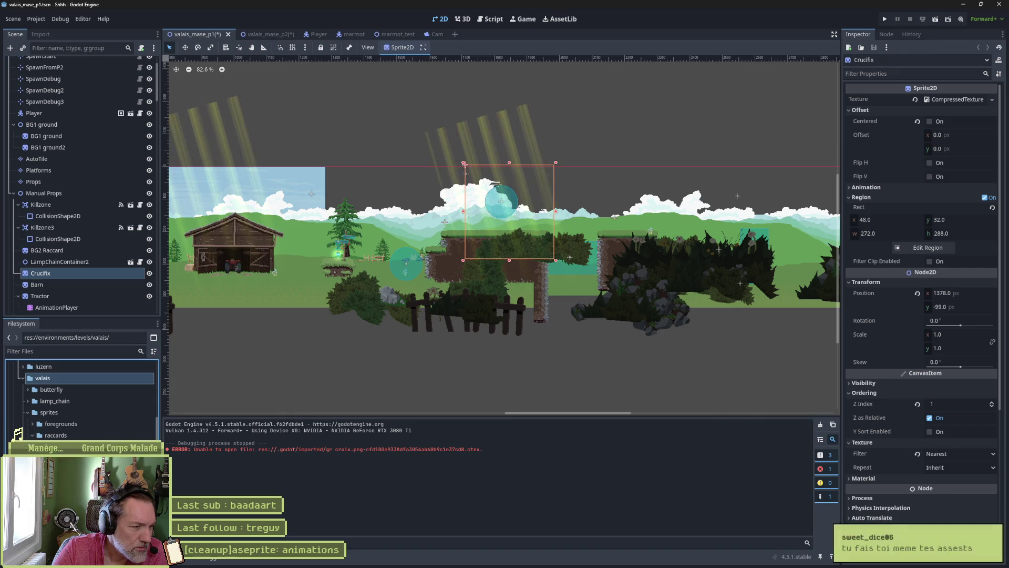
# - Save the Valais level scene with Ctrl+S
pyautogui.click(21, 436)
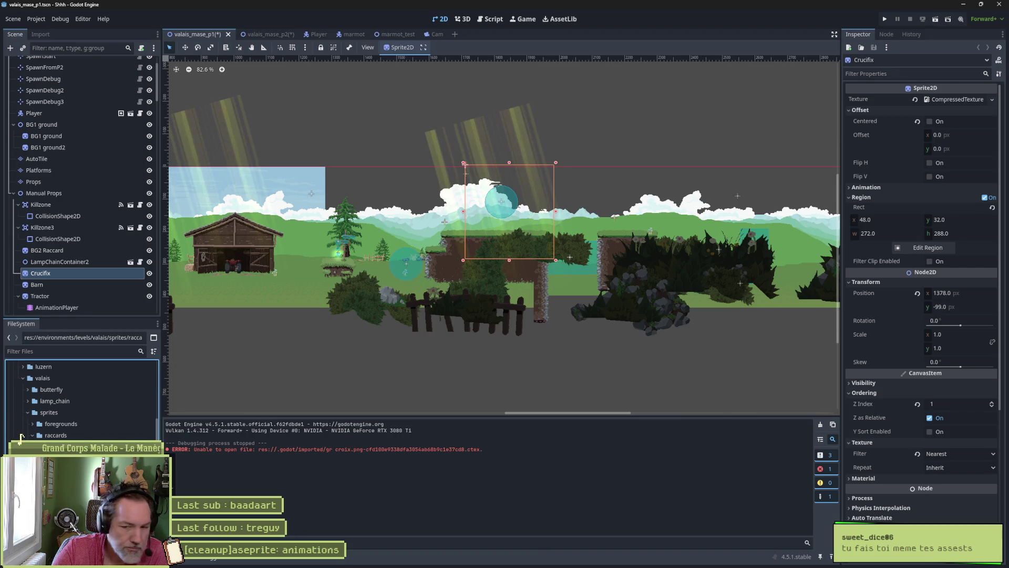
pyautogui.hotkey('ctrl', 's')
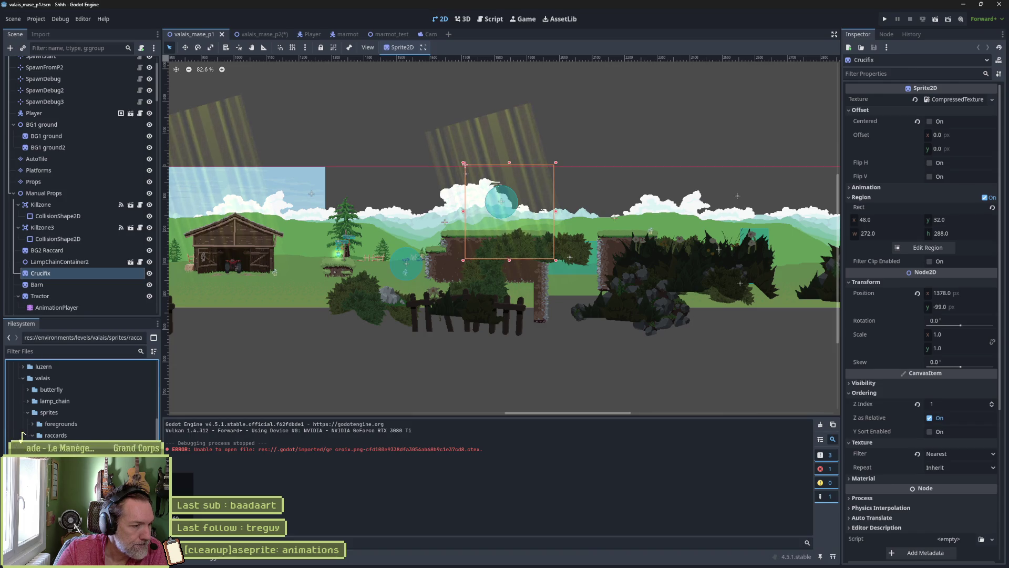
pyautogui.click(90, 251)
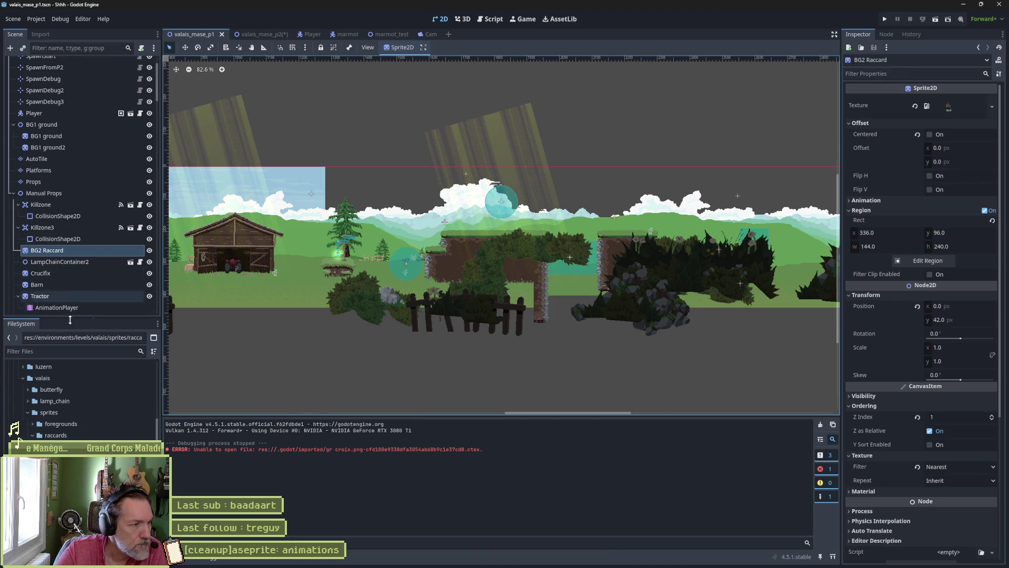
# - Set BG2 Raccard's output folder to raccards, reimport it, and select the Crucifix
pyautogui.scroll(-5, 909, 494)
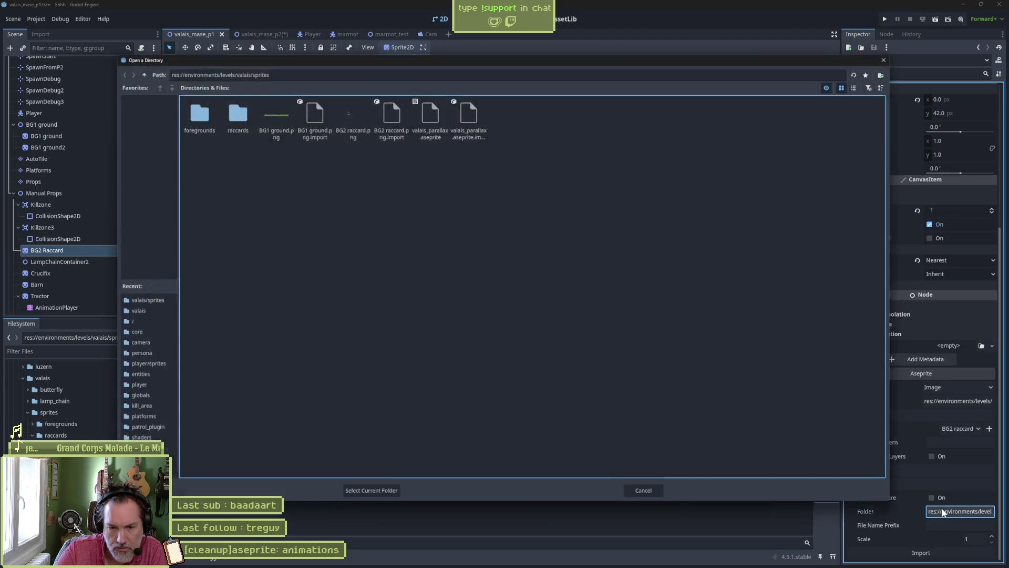
pyautogui.click(942, 508)
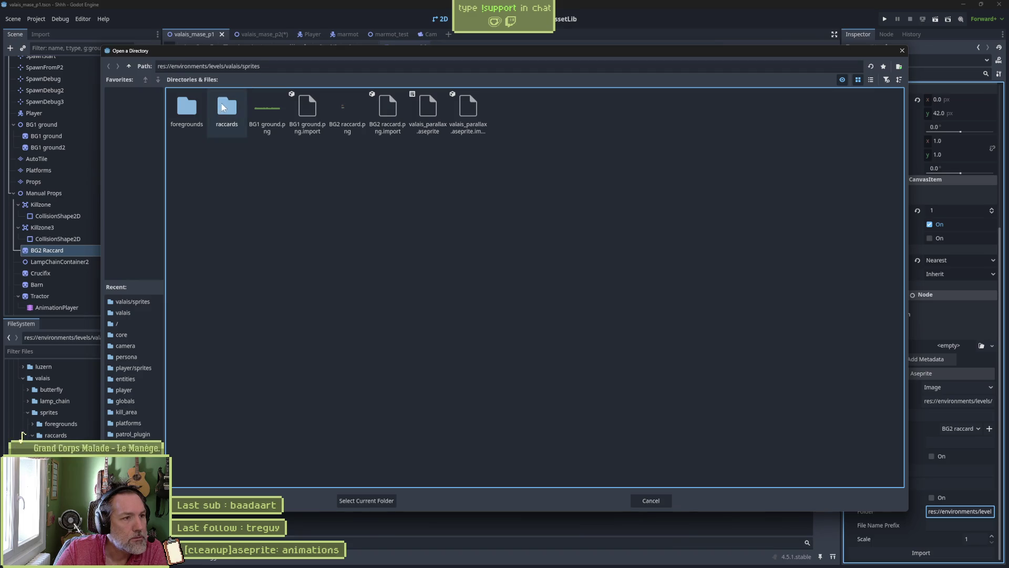
pyautogui.doubleClick(228, 127)
pyautogui.click(383, 501)
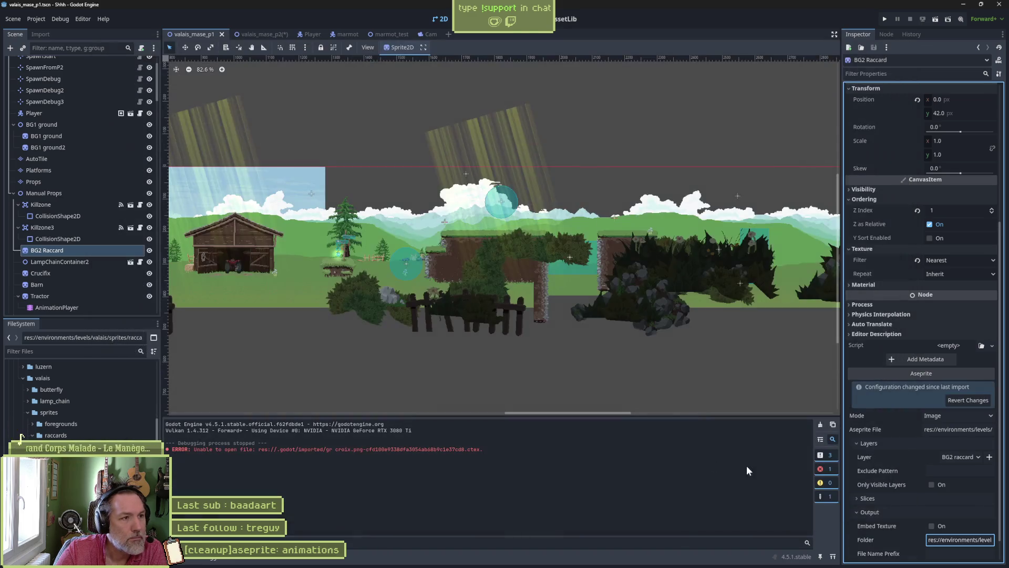
pyautogui.click(951, 553)
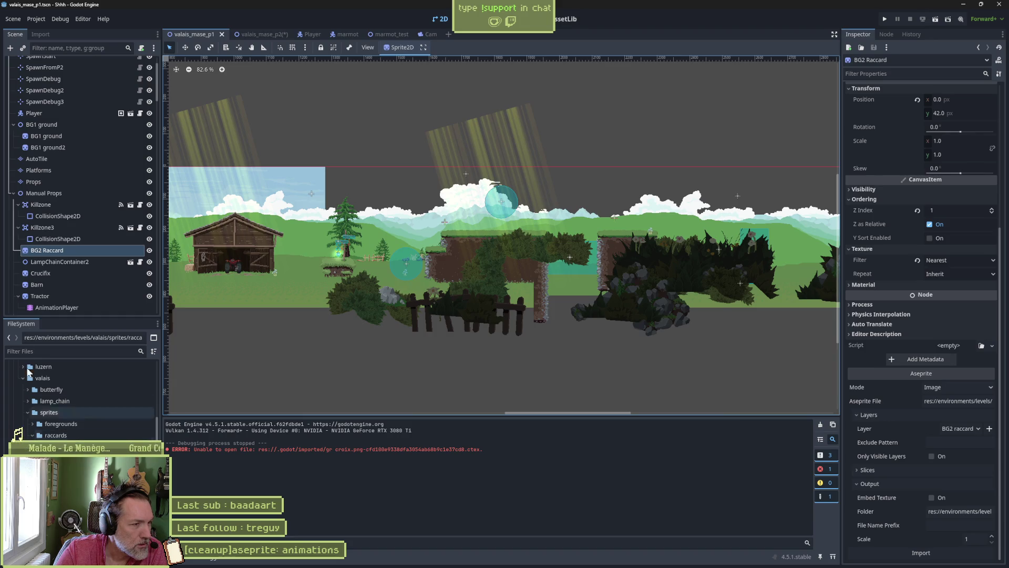
pyautogui.click(52, 274)
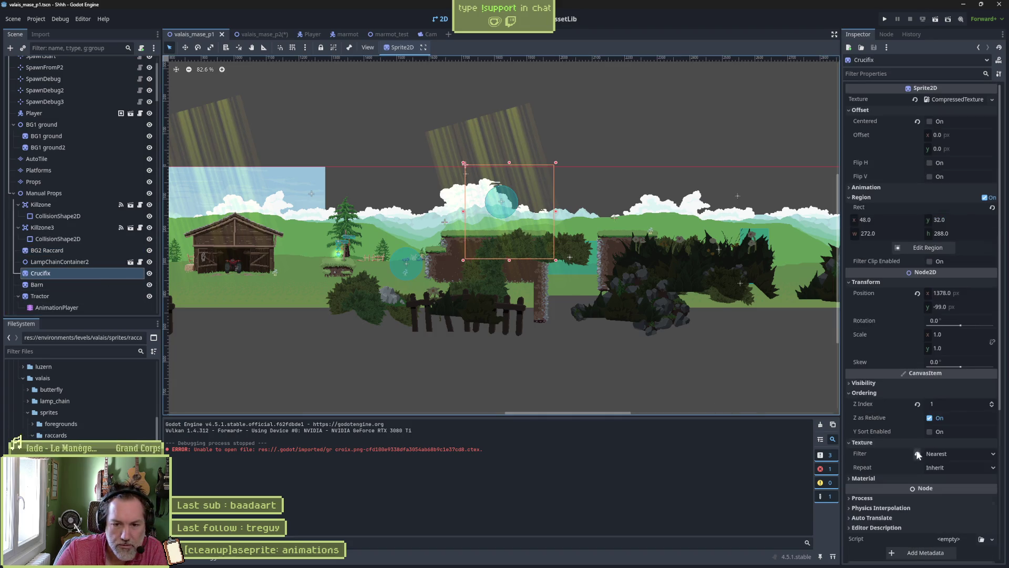
# - Set the Crucifix's Aseprite File to raccard_house.aseprite
pyautogui.scroll(-5, 917, 455)
pyautogui.click(945, 510)
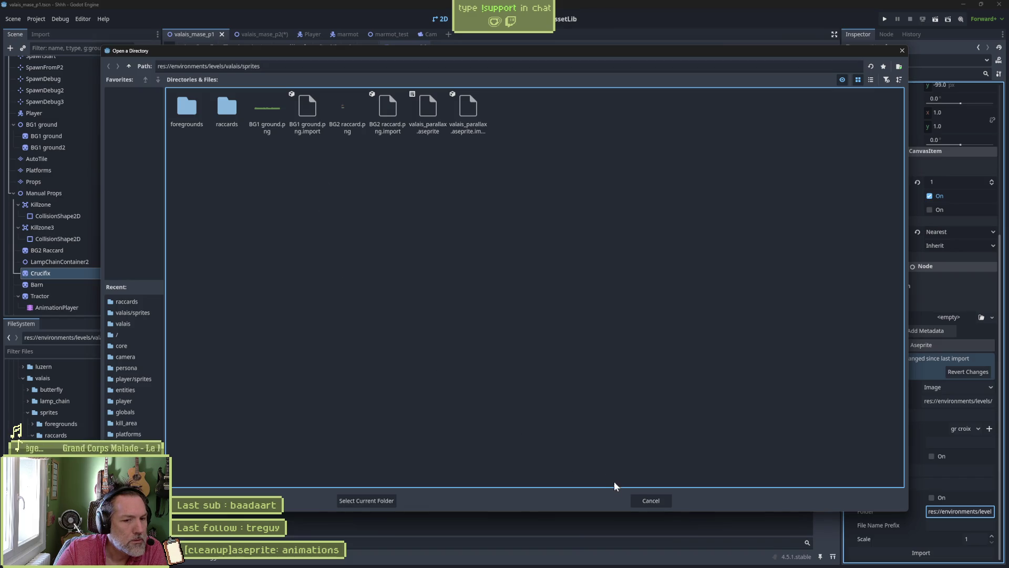
pyautogui.click(651, 501)
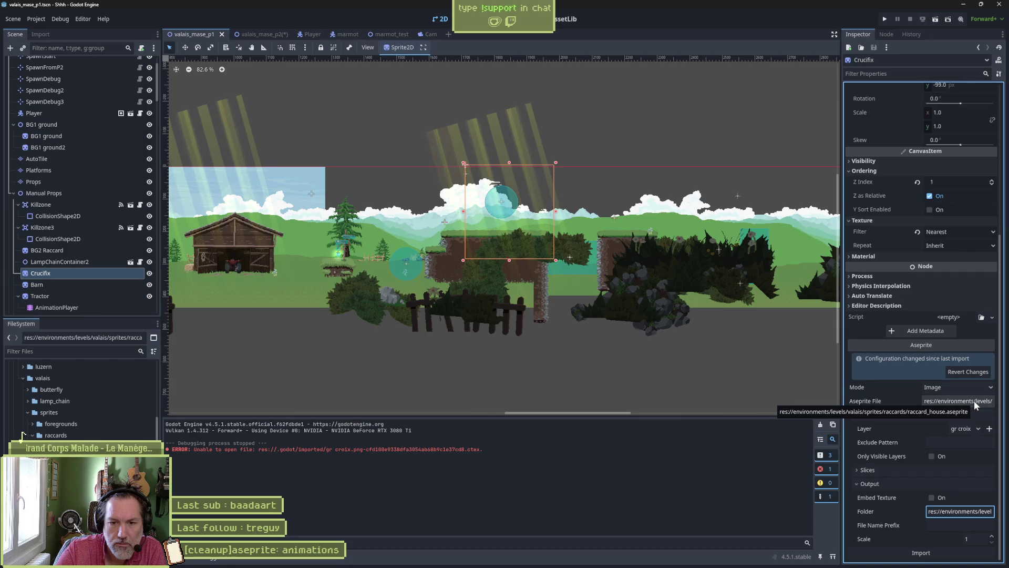
pyautogui.click(973, 400)
pyautogui.doubleClick(187, 111)
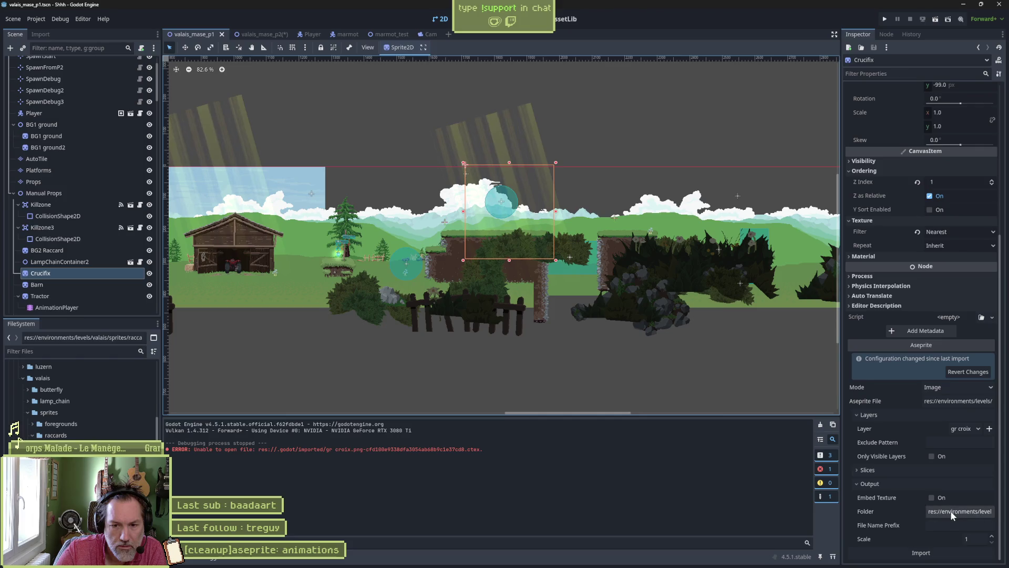
# - Set the Crucifix output folder to raccards, reimport it, clear the output log, and select Barn
pyautogui.click(953, 512)
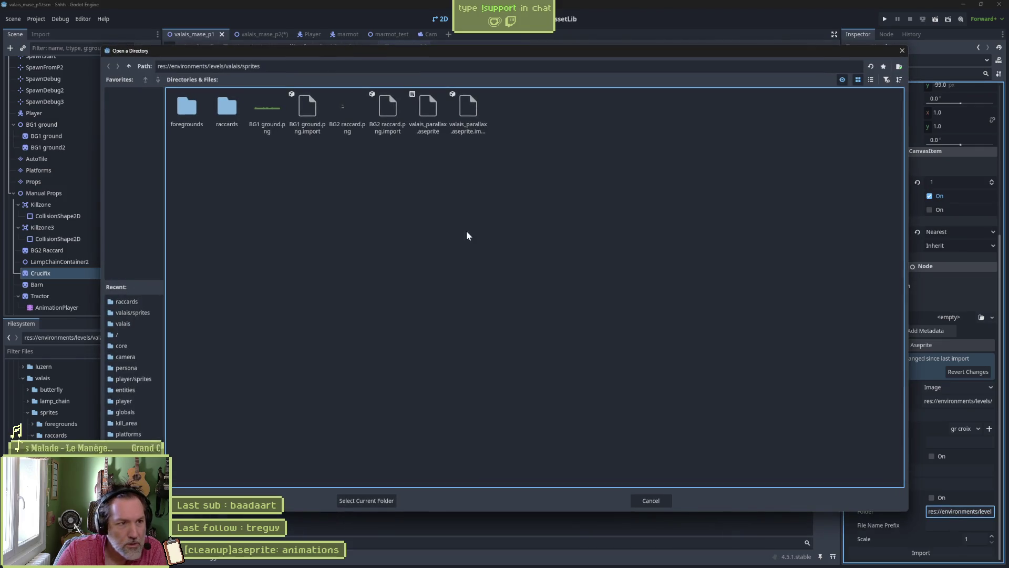
pyautogui.doubleClick(227, 109)
pyautogui.click(367, 499)
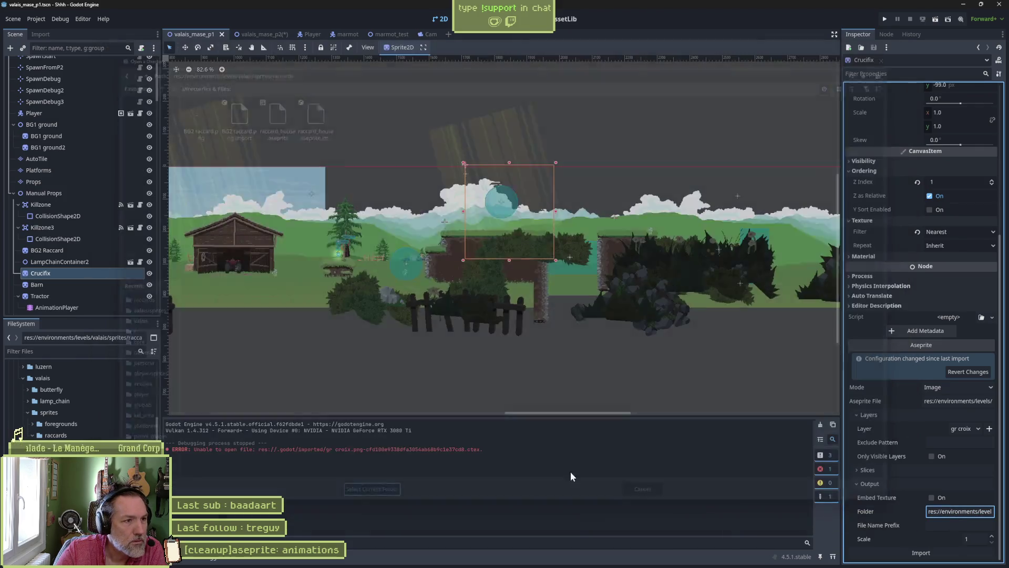
pyautogui.click(921, 553)
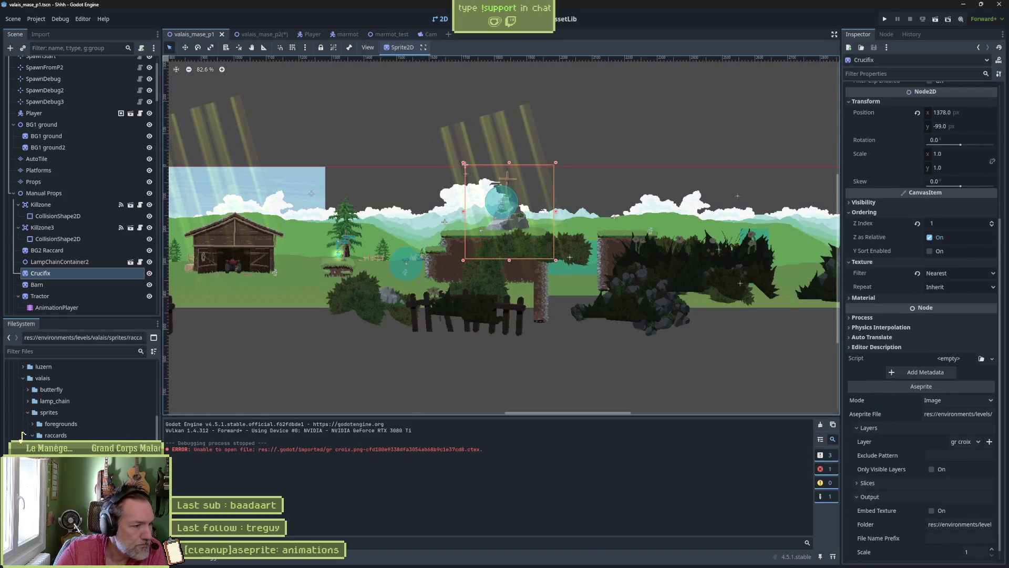
pyautogui.click(821, 425)
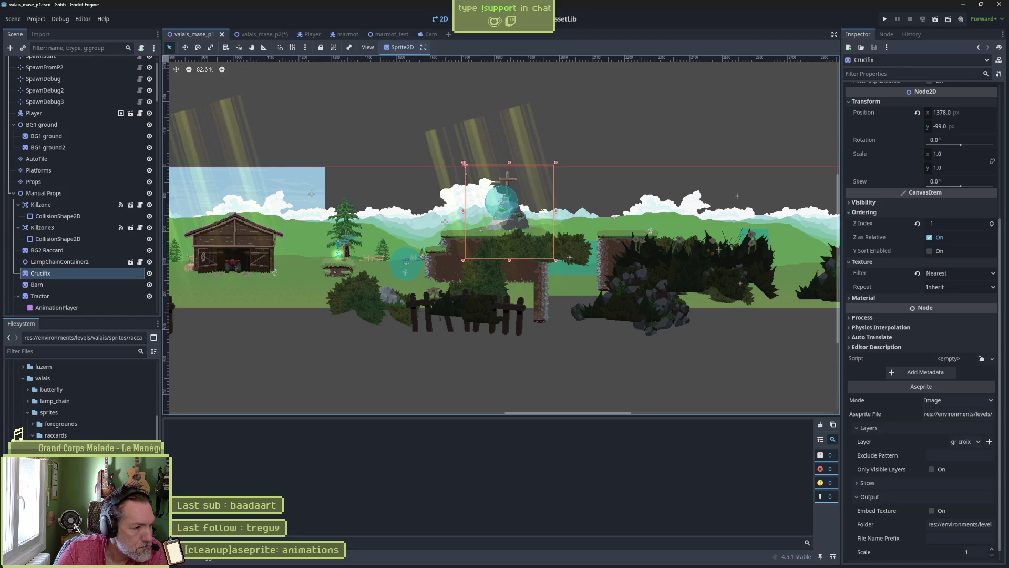
pyautogui.click(37, 285)
pyautogui.hscroll(-5, 378, 323)
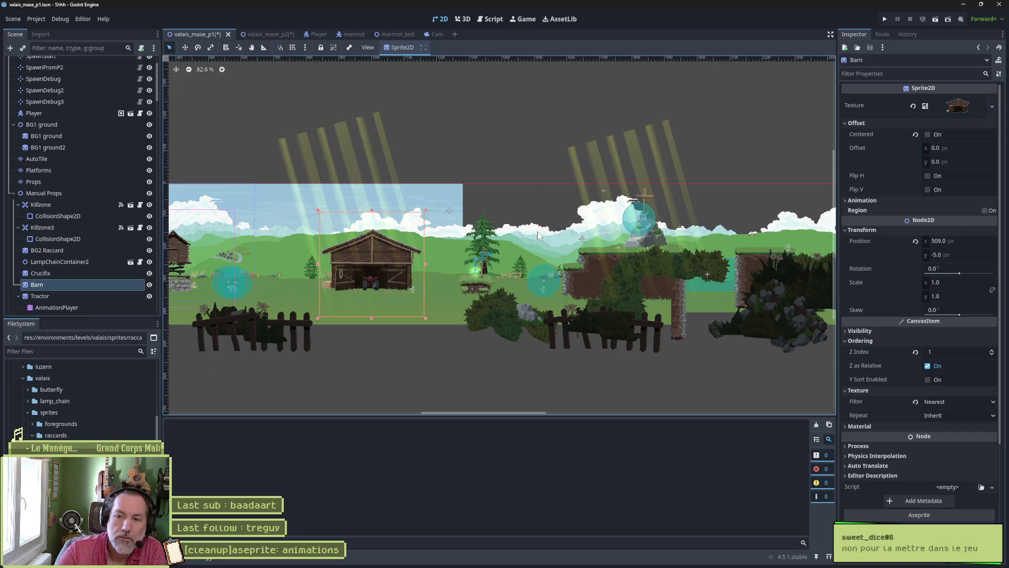
# - Set the Barn's Aseprite File to raccard_house.aseprite
pyautogui.moveTo(459, 563)
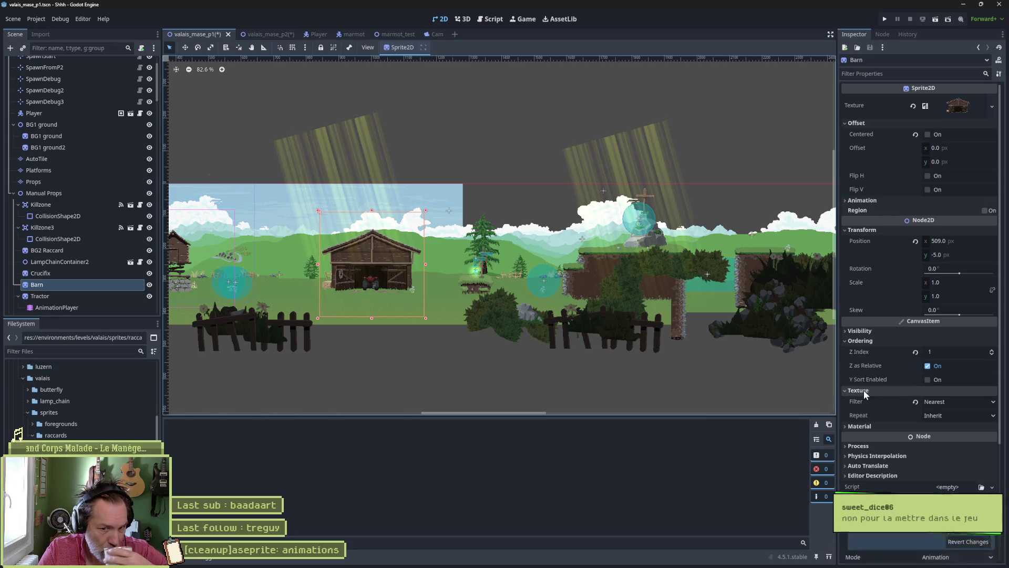
pyautogui.scroll(-3, 920, 457)
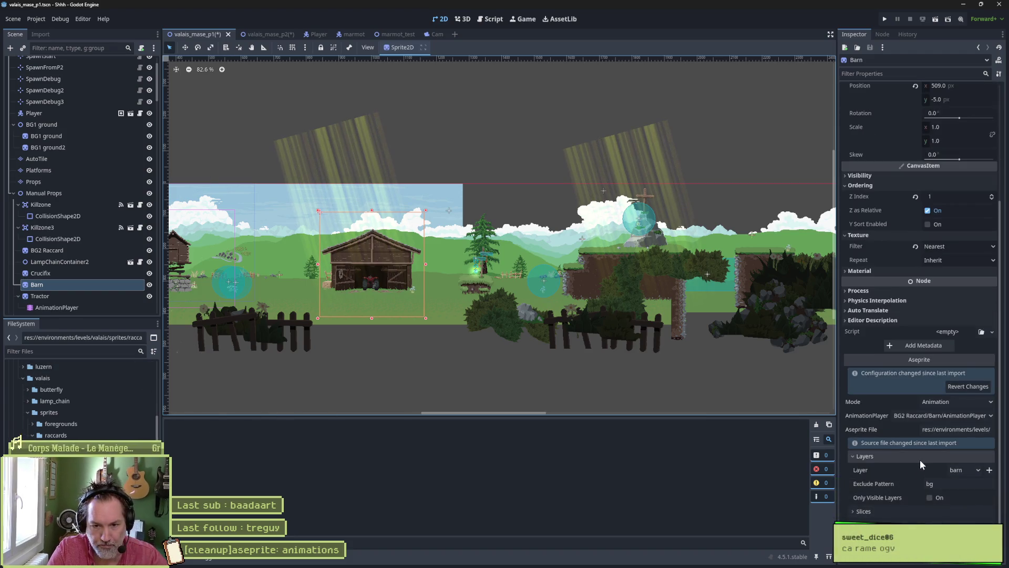
pyautogui.click(961, 428)
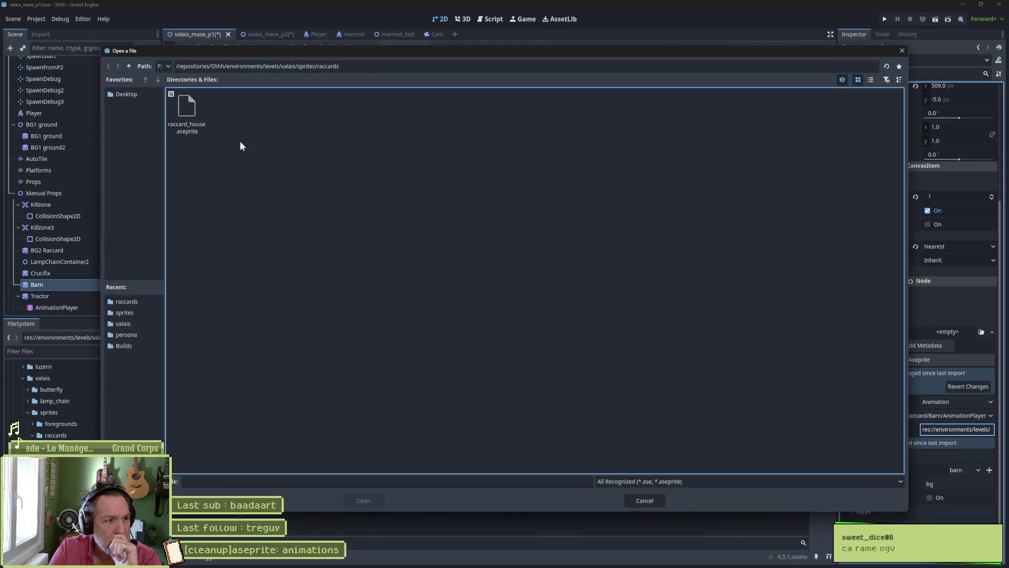
pyautogui.doubleClick(185, 108)
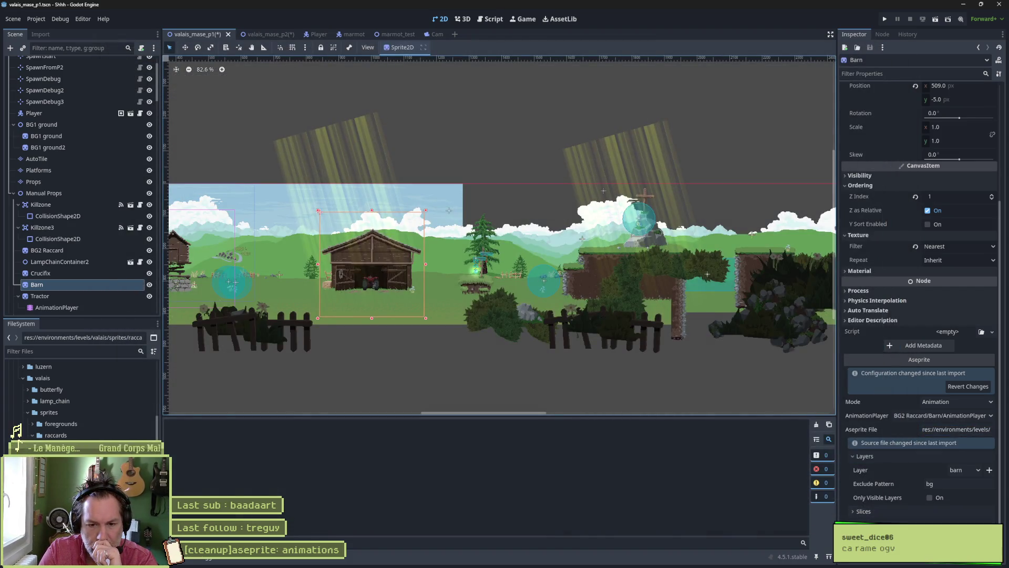
pyautogui.scroll(-1, 915, 523)
pyautogui.scroll(-1, 915, 523)
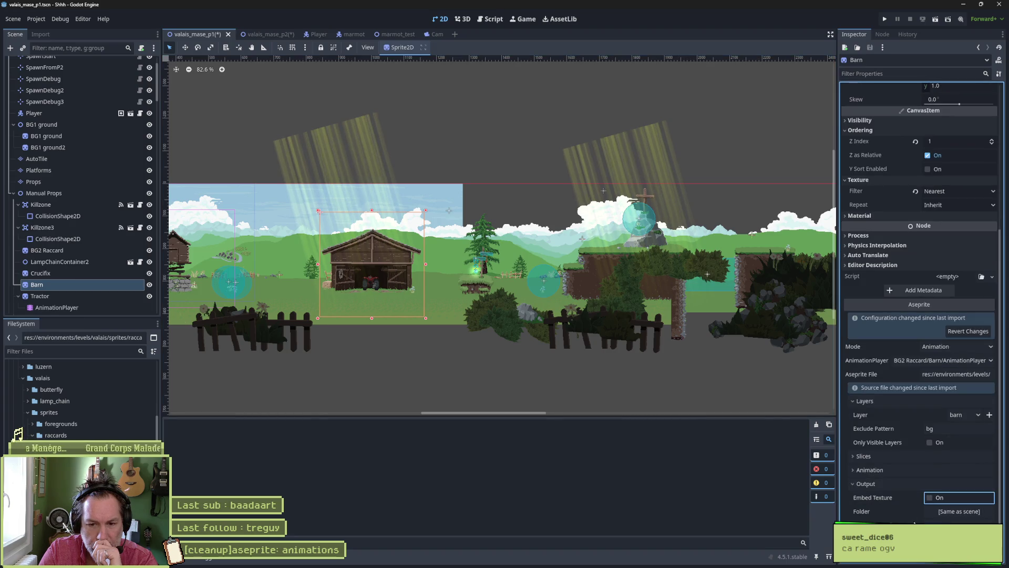
# - Set the Barn's output folder to environments/levels/valais/sprites/raccards
pyautogui.click(953, 510)
pyautogui.click(497, 112)
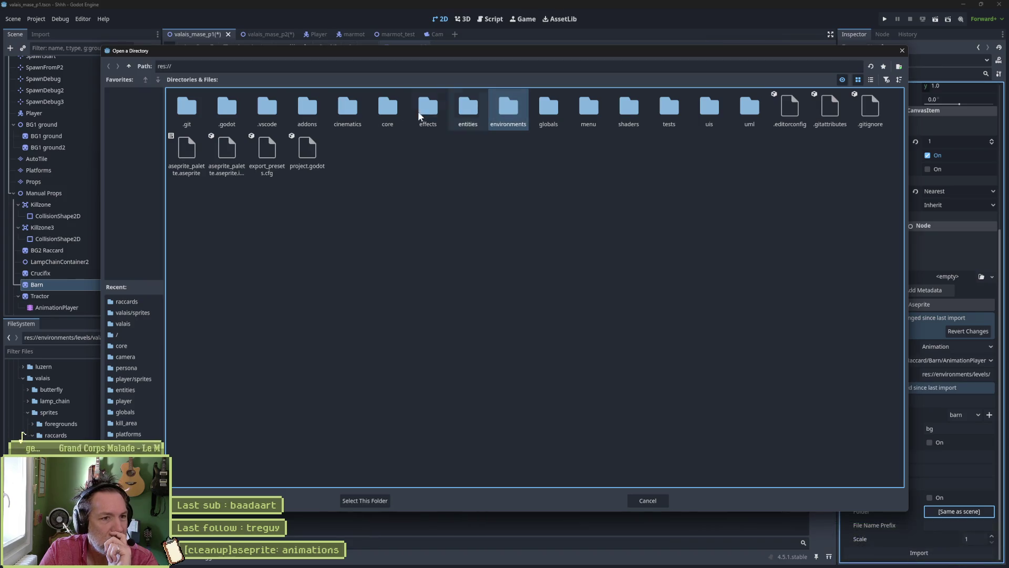
pyautogui.doubleClick(500, 120)
pyautogui.doubleClick(231, 103)
pyautogui.doubleClick(267, 107)
pyautogui.doubleClick(267, 110)
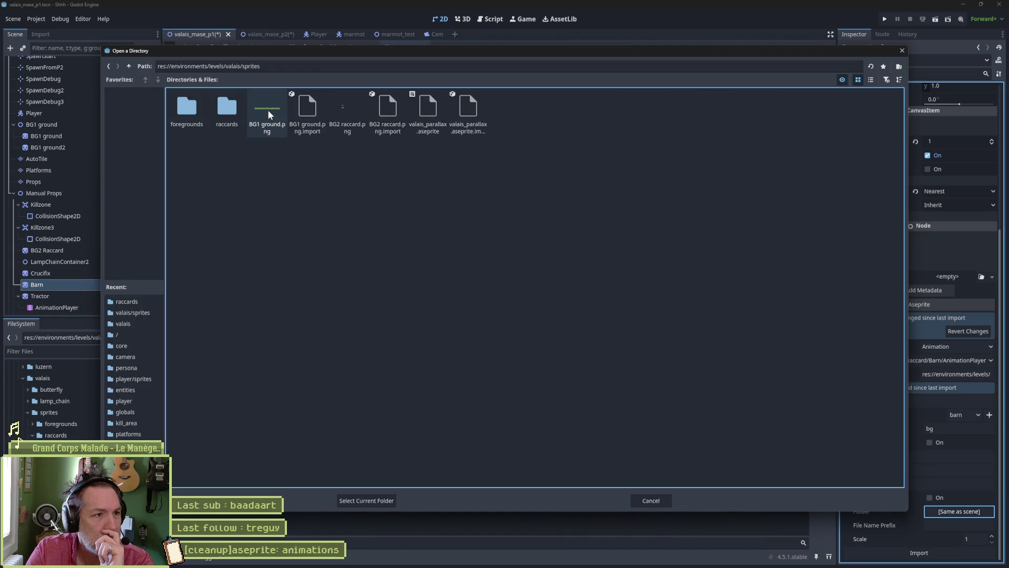
pyautogui.doubleClick(227, 104)
pyautogui.click(389, 501)
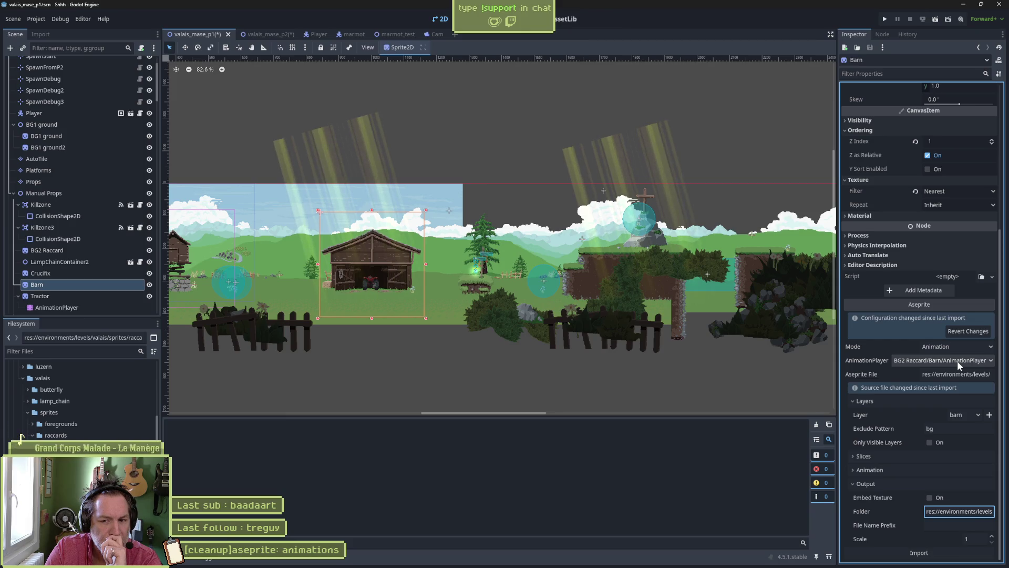
# - Import the Barn, dismiss the AnimationPlayer not found alert, empty AnimationPlayer, and retry
pyautogui.click(920, 552)
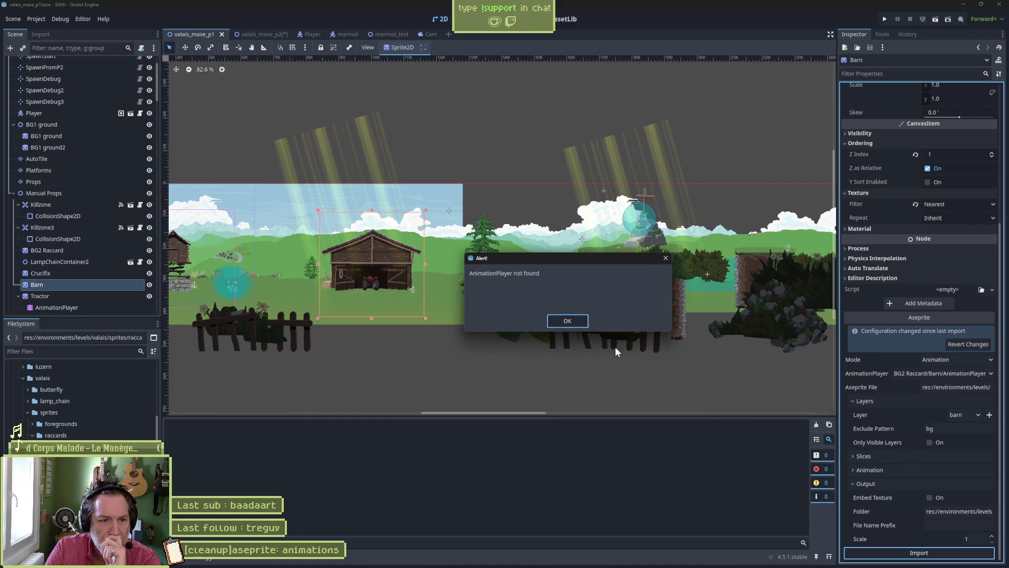
pyautogui.click(570, 321)
pyautogui.scroll(-2, 108, 248)
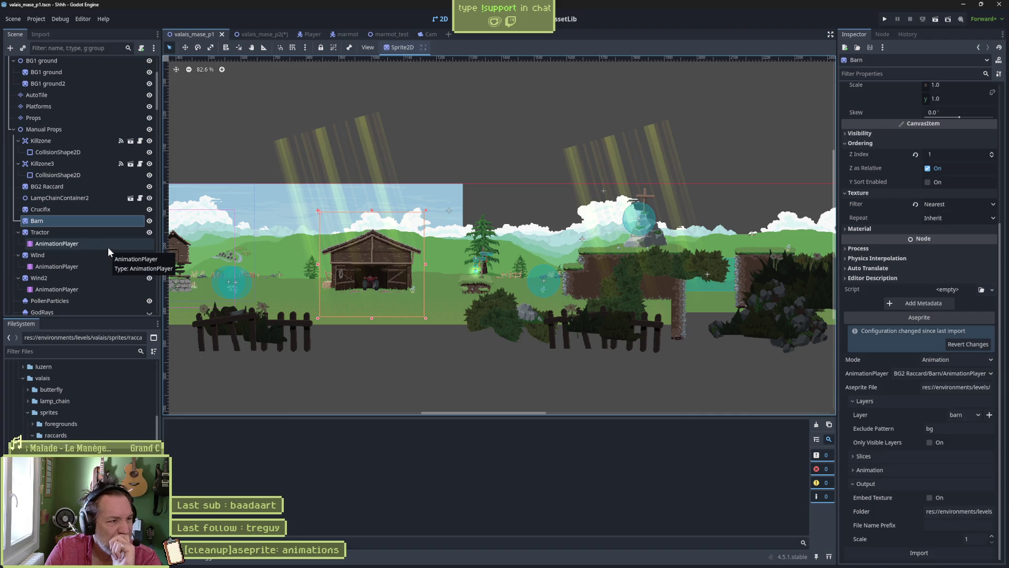
pyautogui.click(956, 377)
pyautogui.click(939, 384)
pyautogui.click(916, 553)
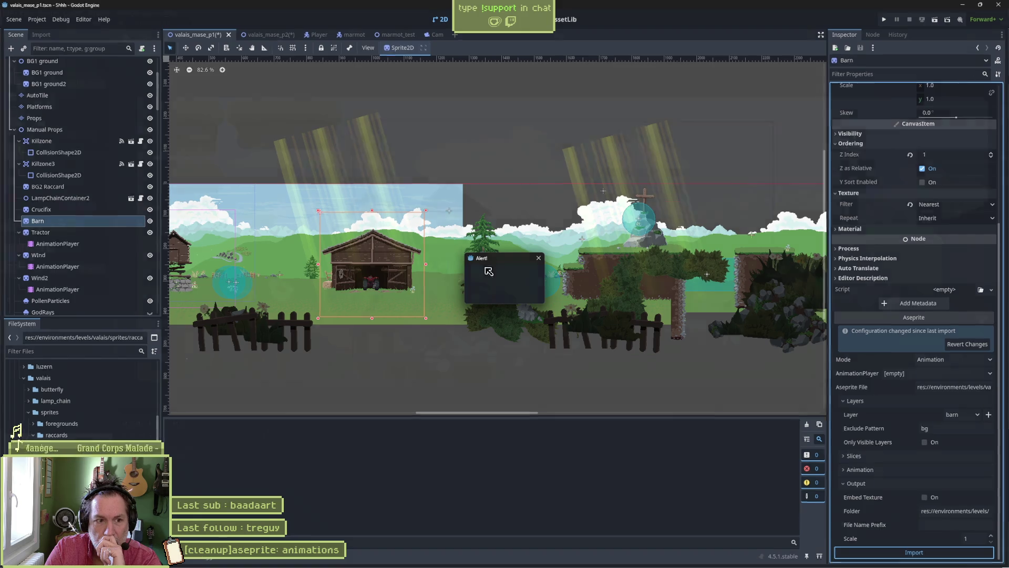
pyautogui.hotkey('alt', 'Tab')
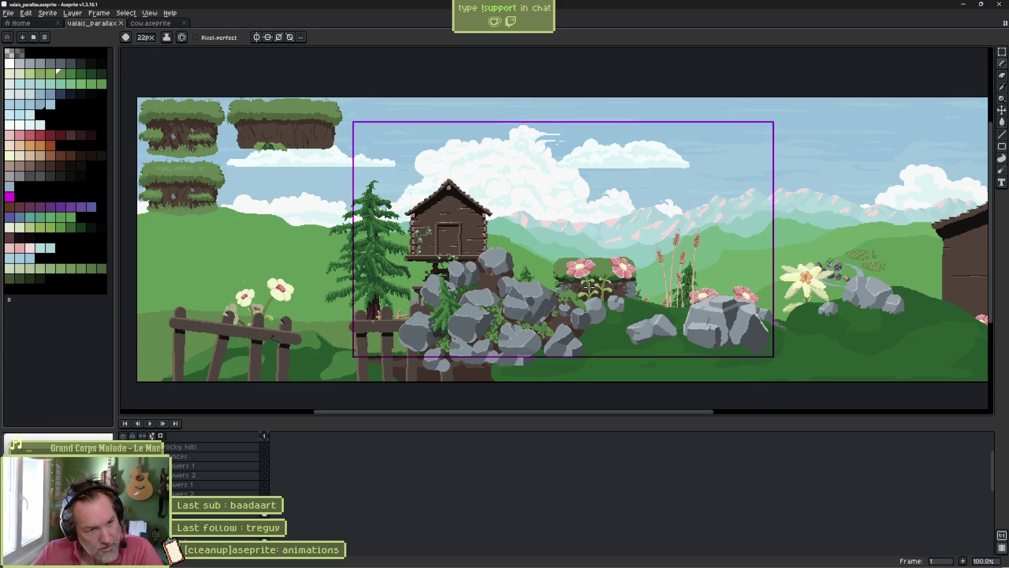
# - Select the Shhh project in the Project Manager, then bring up the Perplexity answer page
pyautogui.moveTo(536, 567)
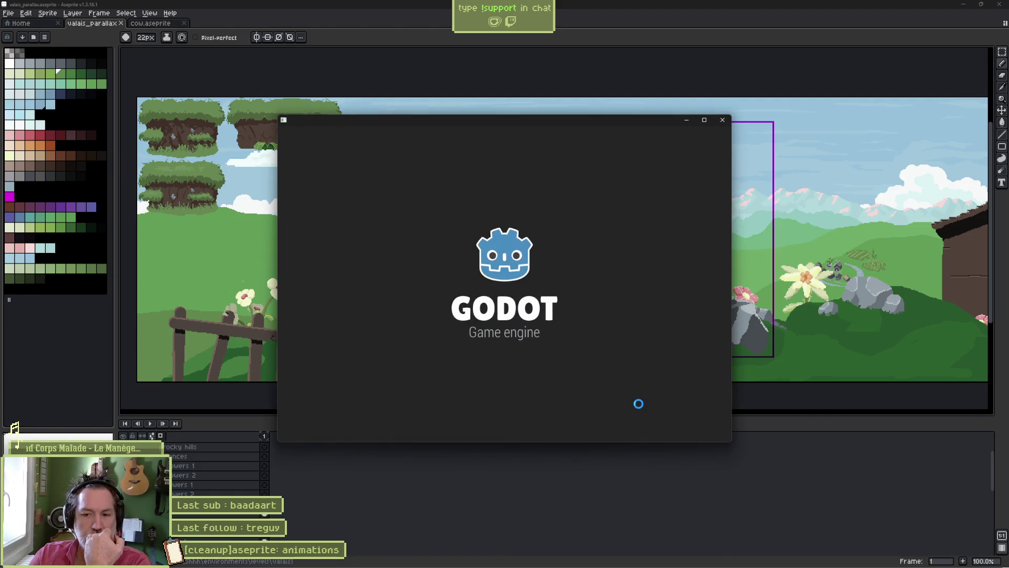
pyautogui.click(431, 179)
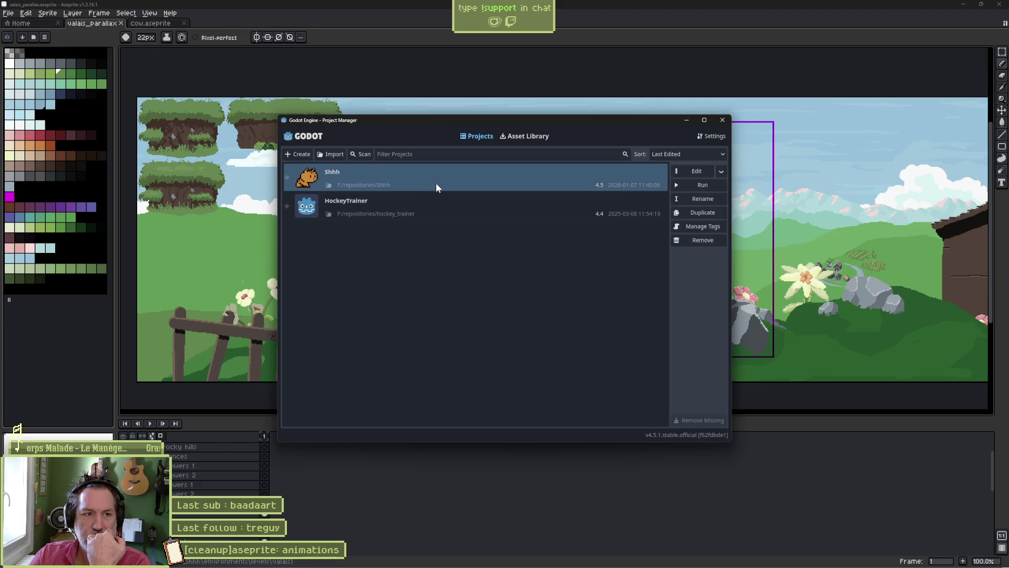
pyautogui.click(473, 561)
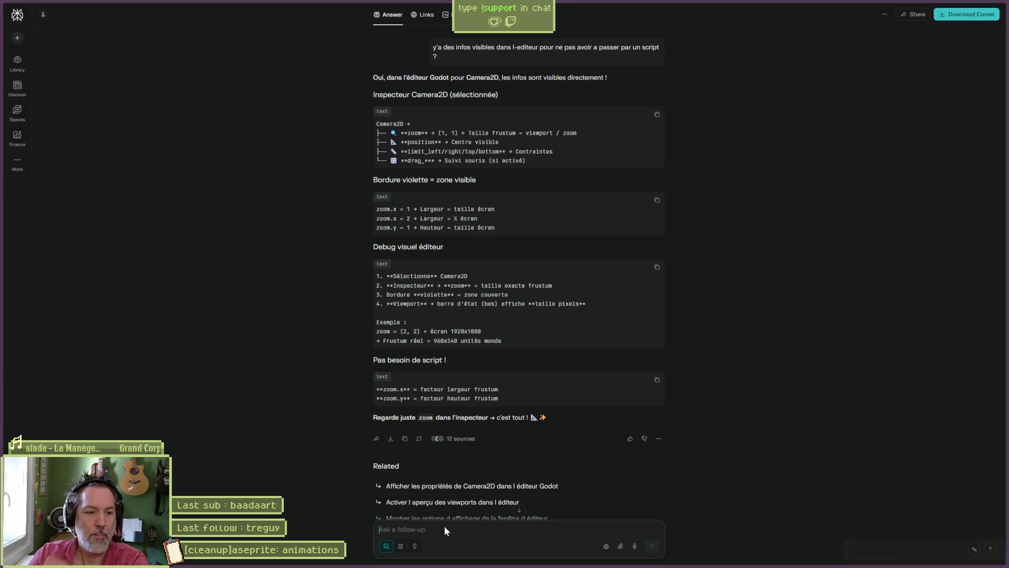
# - Ask Perplexity which video formats Godot supports, then start a web search for 'godot video format'
pyautogui.write('quels format svid')
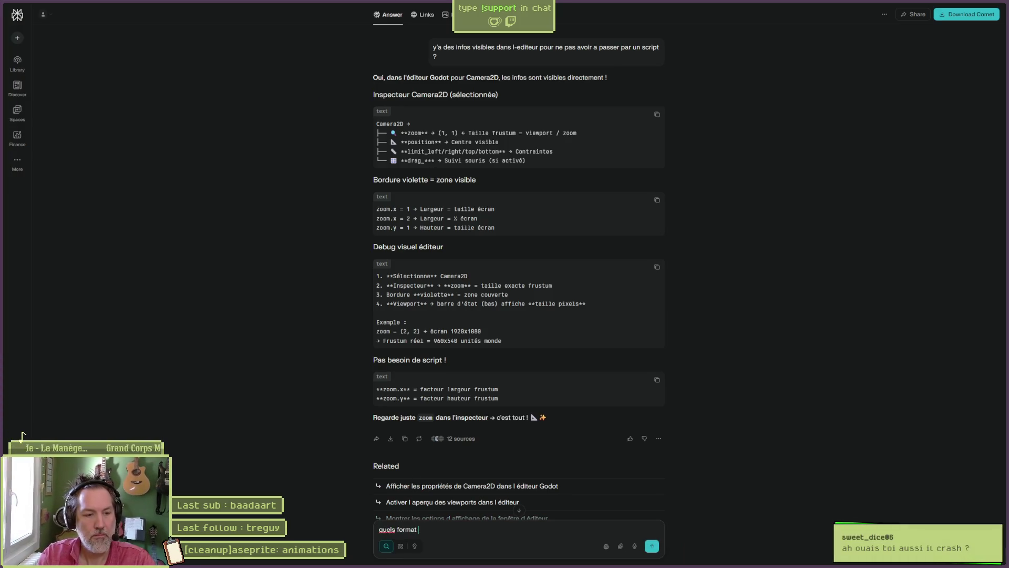
pyautogui.press('BackSpace')
pyautogui.press('BackSpace')
pyautogui.press('BackSpace')
pyautogui.write('s v')
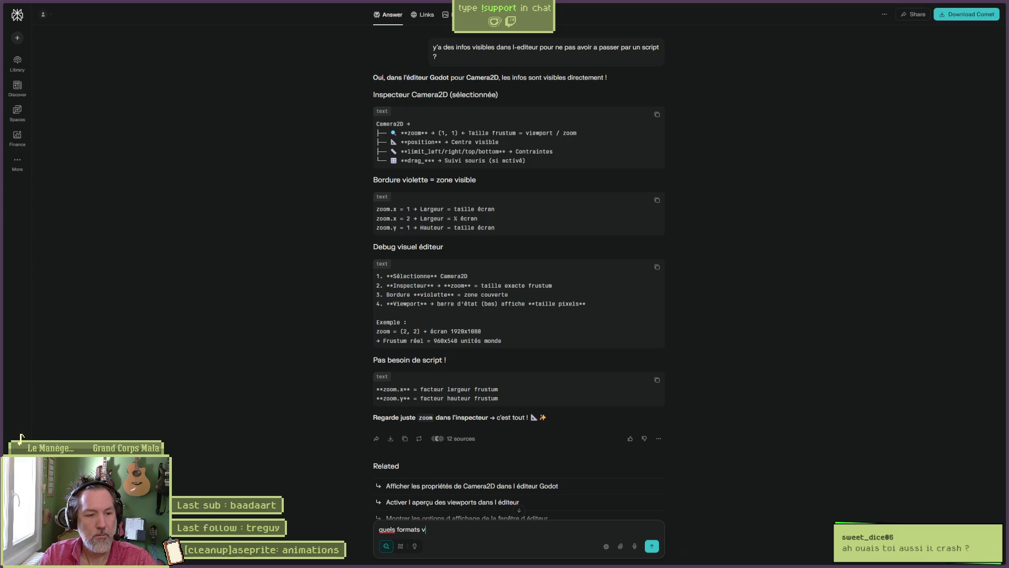
pyautogui.write('ideos supoprtes')
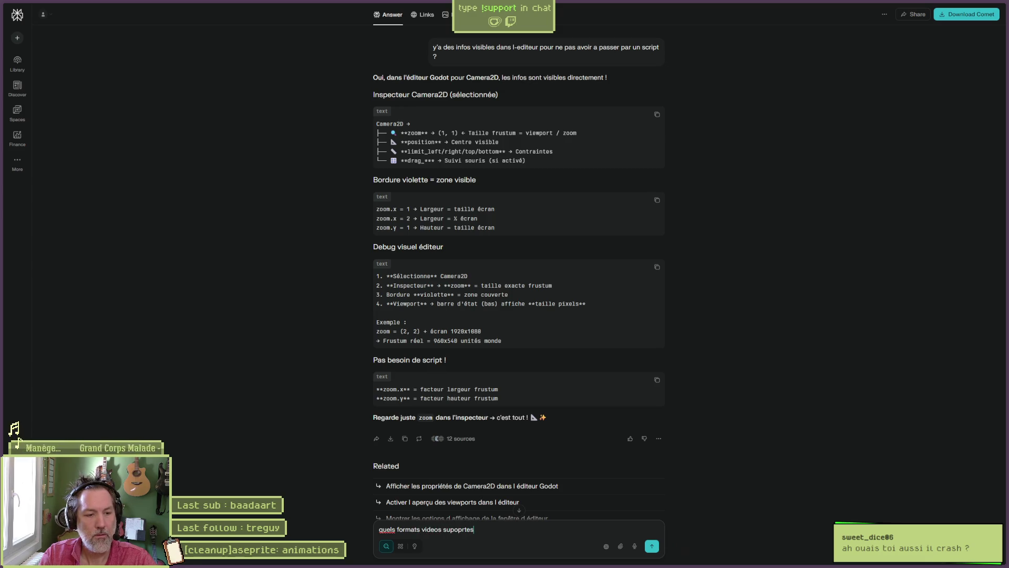
pyautogui.write(' dans godot')
pyautogui.press('Return')
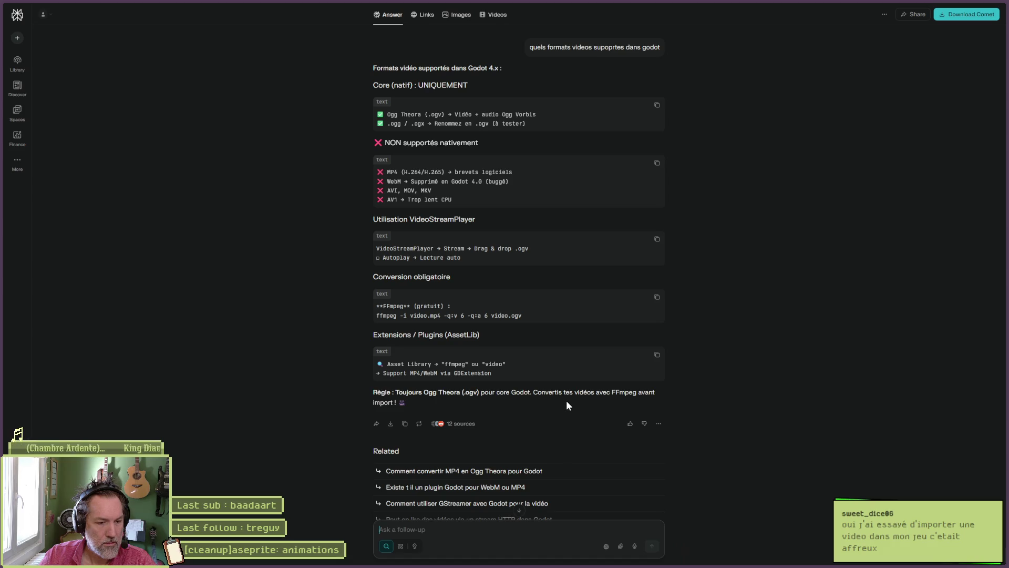
pyautogui.hotkey('ctrl', 'l')
pyautogui.write('godot v')
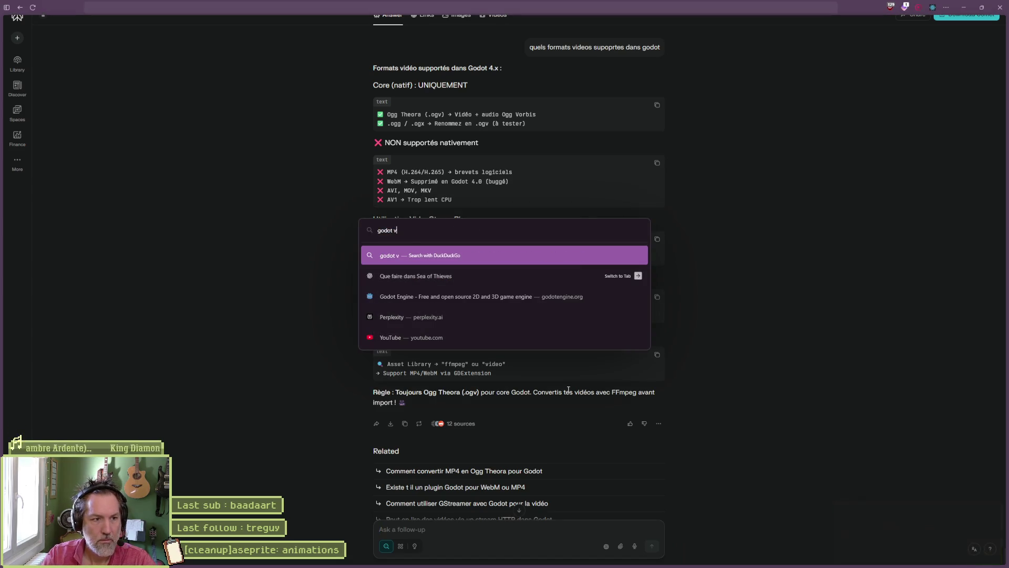
pyautogui.write('ideo format')
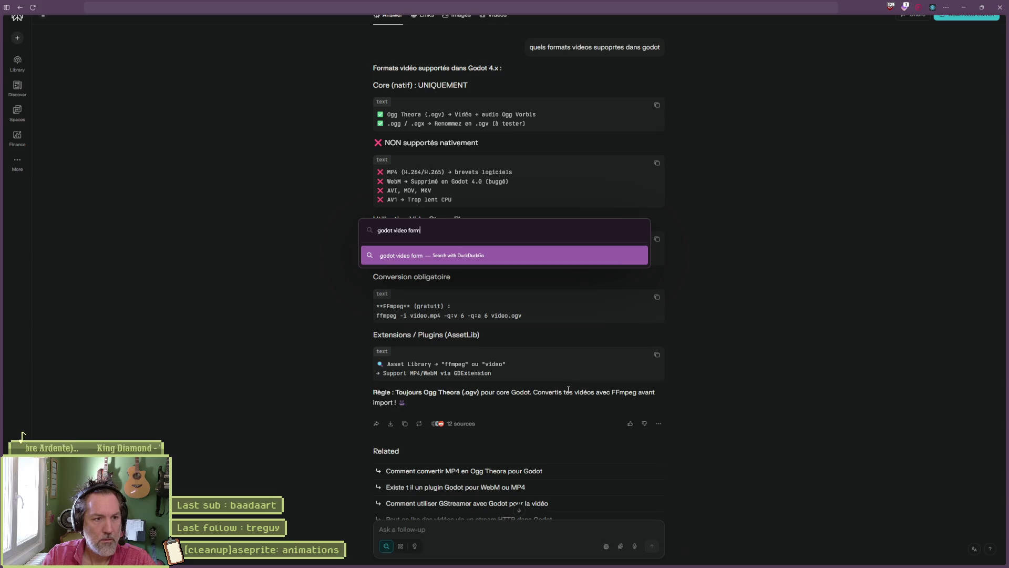
# - Run the 'godot video format' search and open the Playing videos Godot documentation page
pyautogui.press('Return')
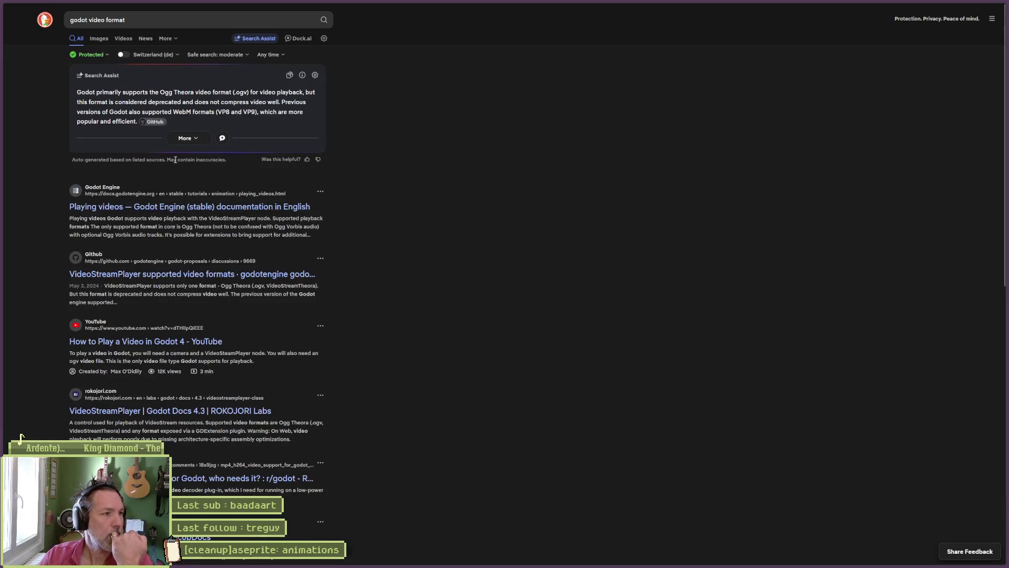
pyautogui.press('Return')
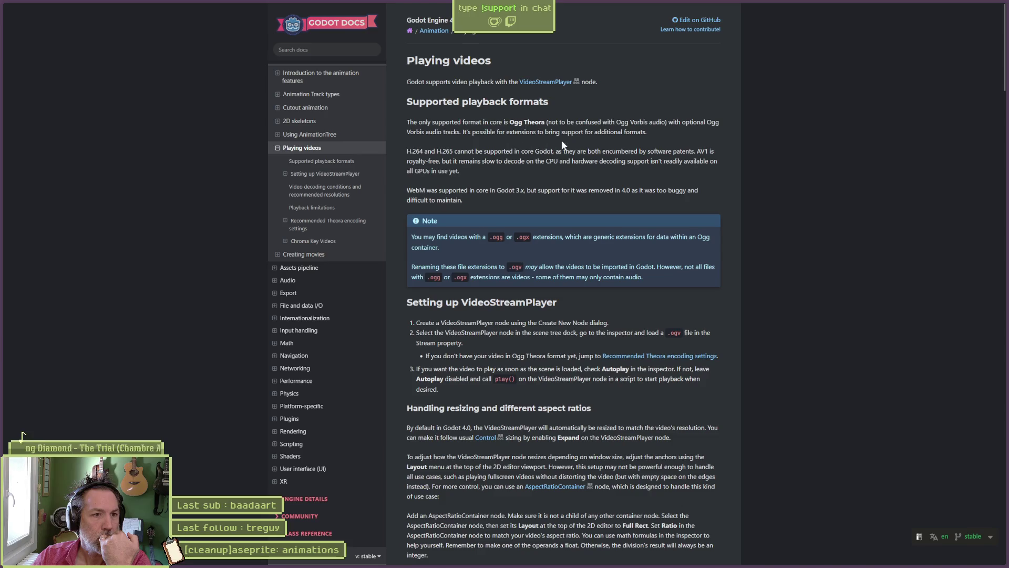
# - Highlight 'for extensions to bring support for additional formats' and scroll down to the encoding recommendations
pyautogui.doubleClick(501, 132)
pyautogui.moveTo(509, 132); pyautogui.dragTo(644, 133)
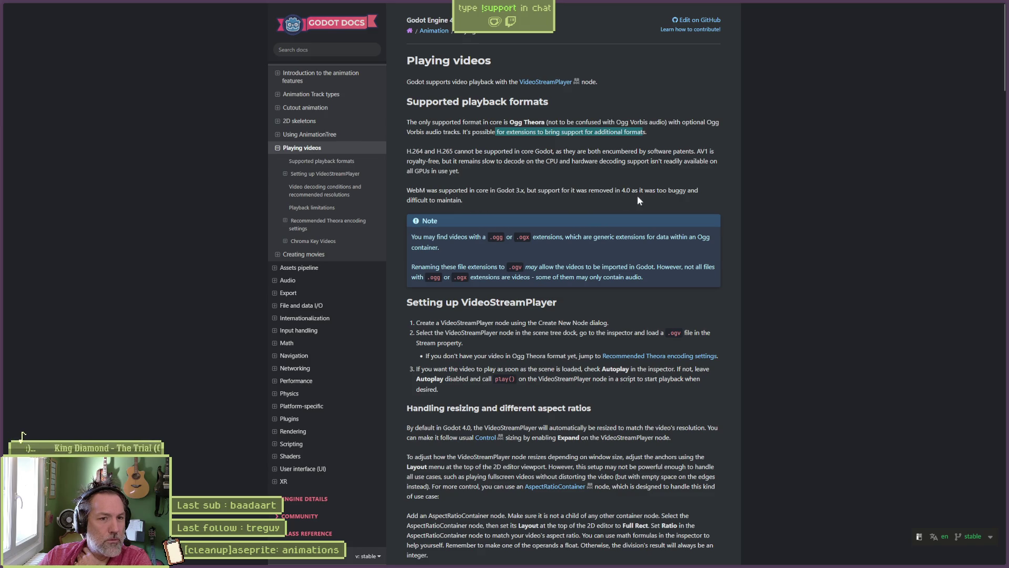
pyautogui.scroll(-1, 507, 231)
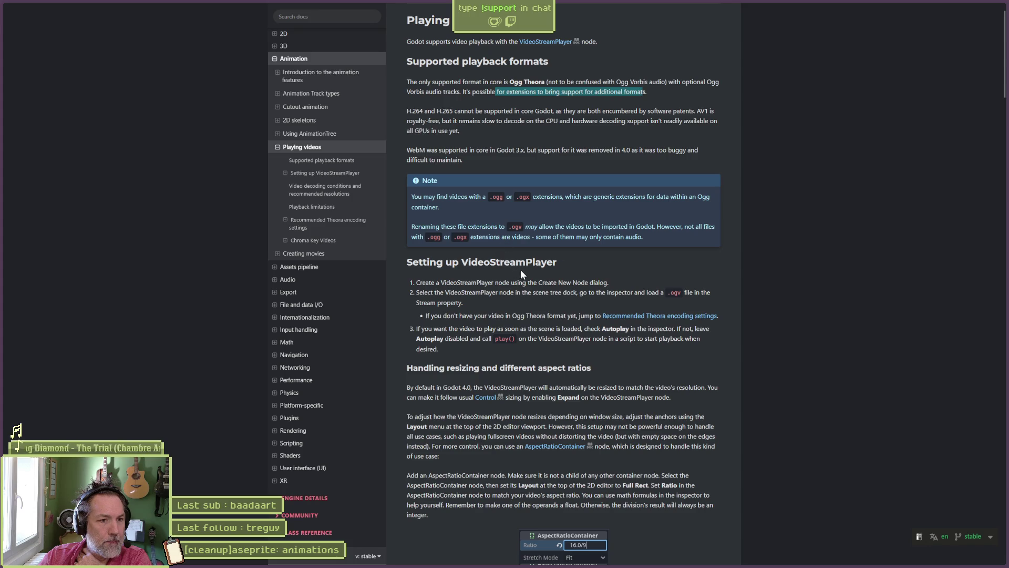
pyautogui.scroll(-1, 523, 273)
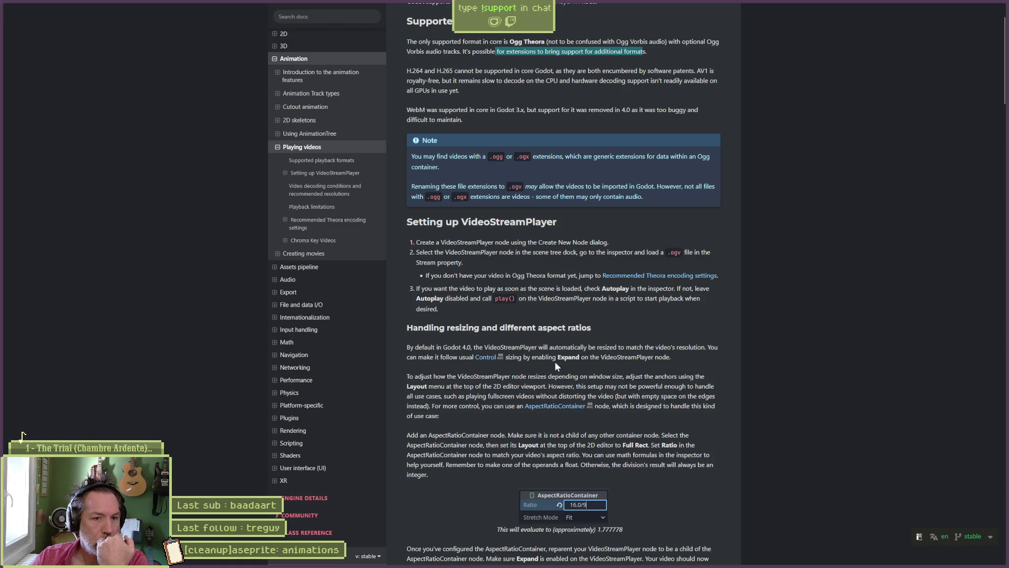
pyautogui.scroll(-2, 580, 363)
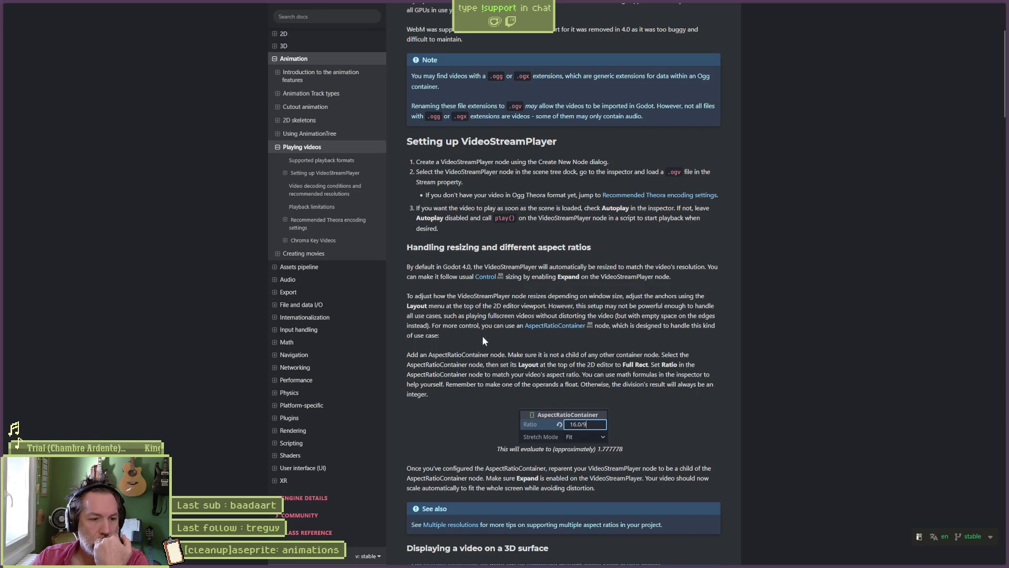
pyautogui.scroll(-3, 484, 337)
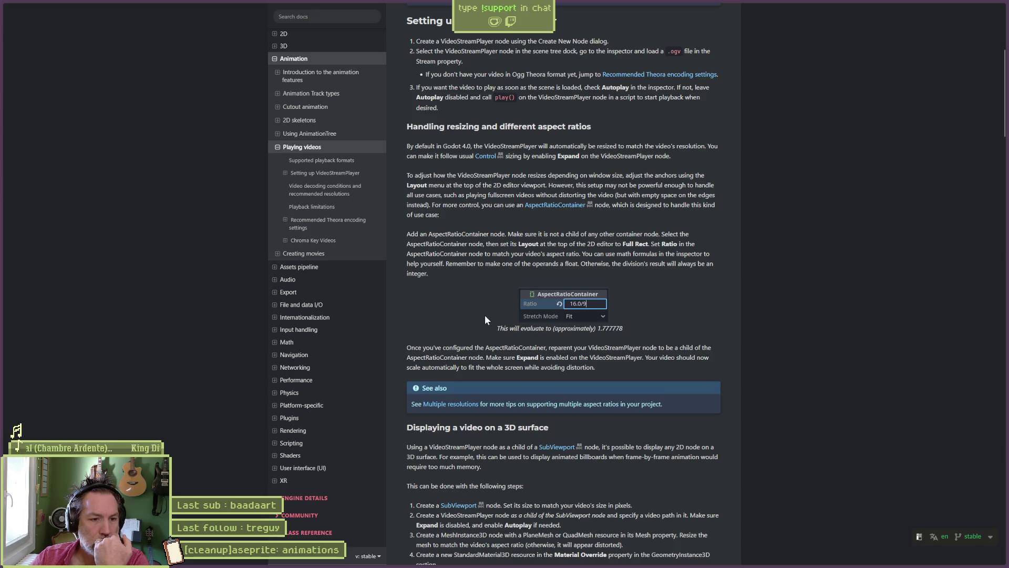
pyautogui.scroll(-2, 485, 314)
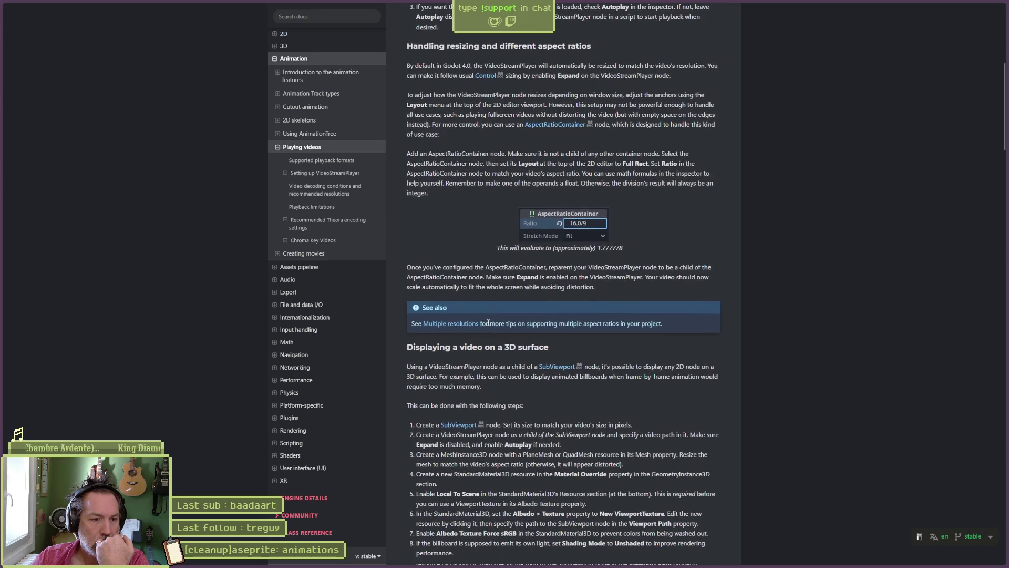
pyautogui.scroll(-10, 506, 351)
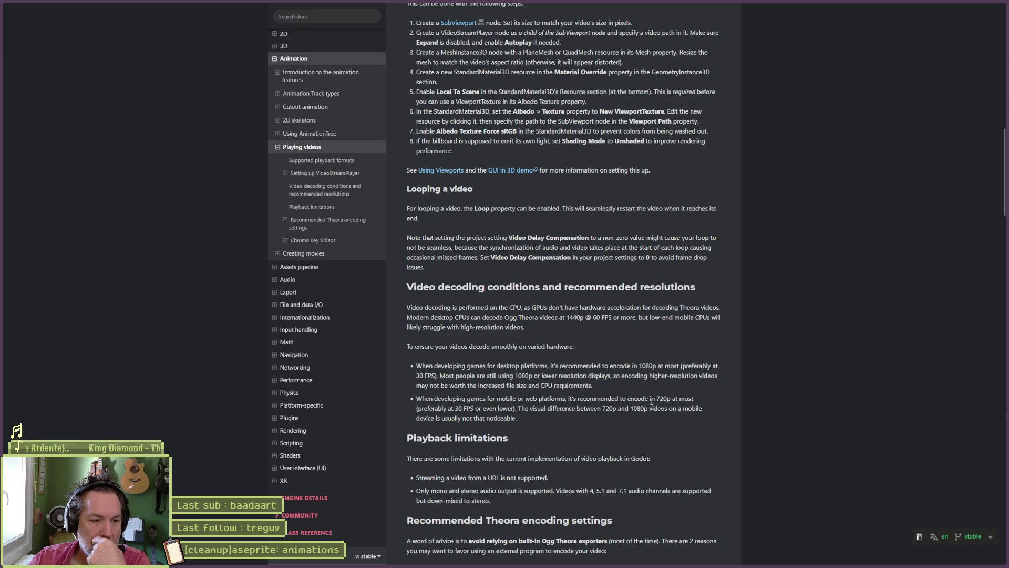
# - Scroll past the encoding, FFmpeg and chroma key sections to the user notes recommending Shutter Encoder
pyautogui.scroll(-3, 652, 402)
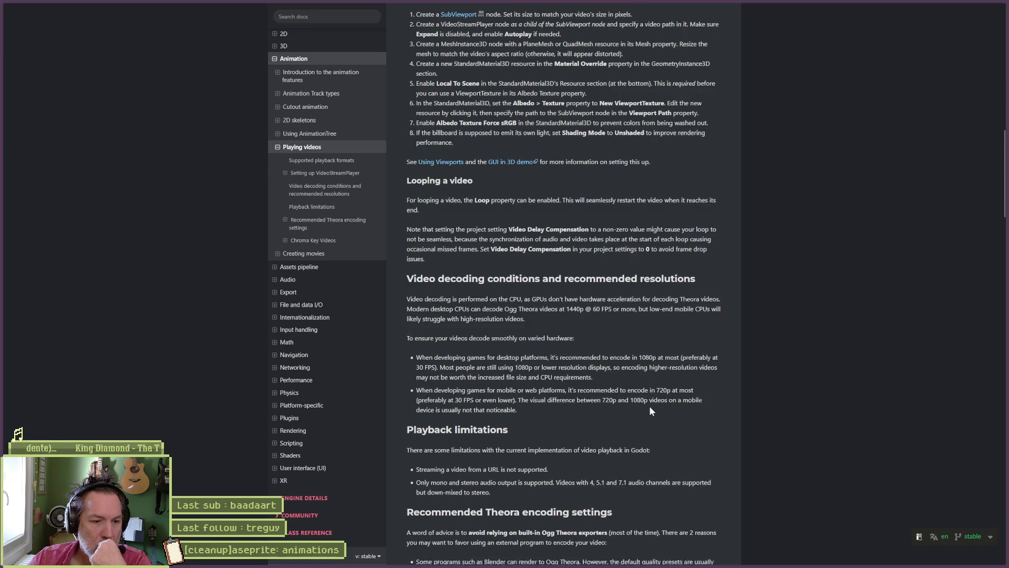
pyautogui.scroll(-2, 648, 412)
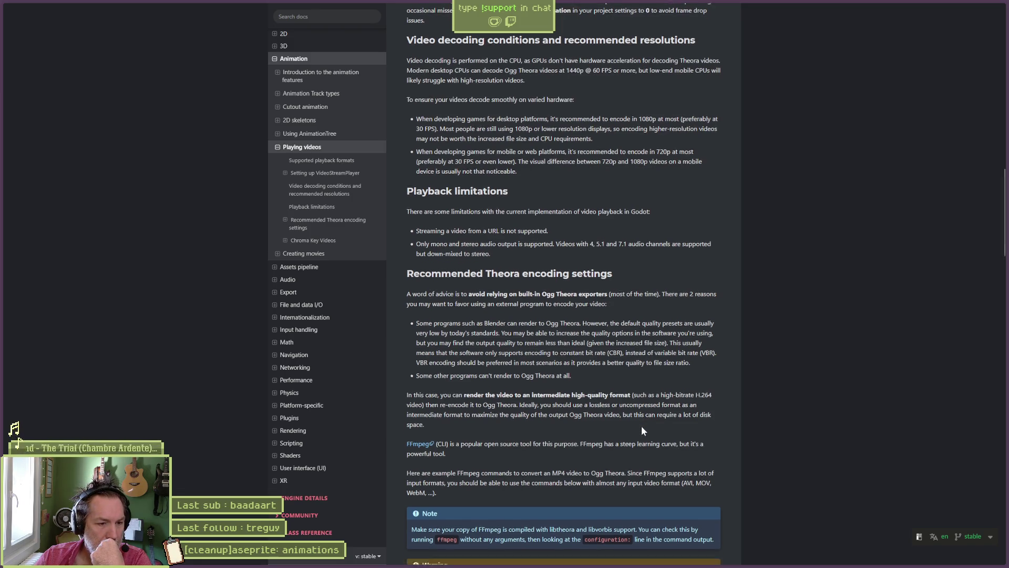
pyautogui.scroll(-1, 642, 426)
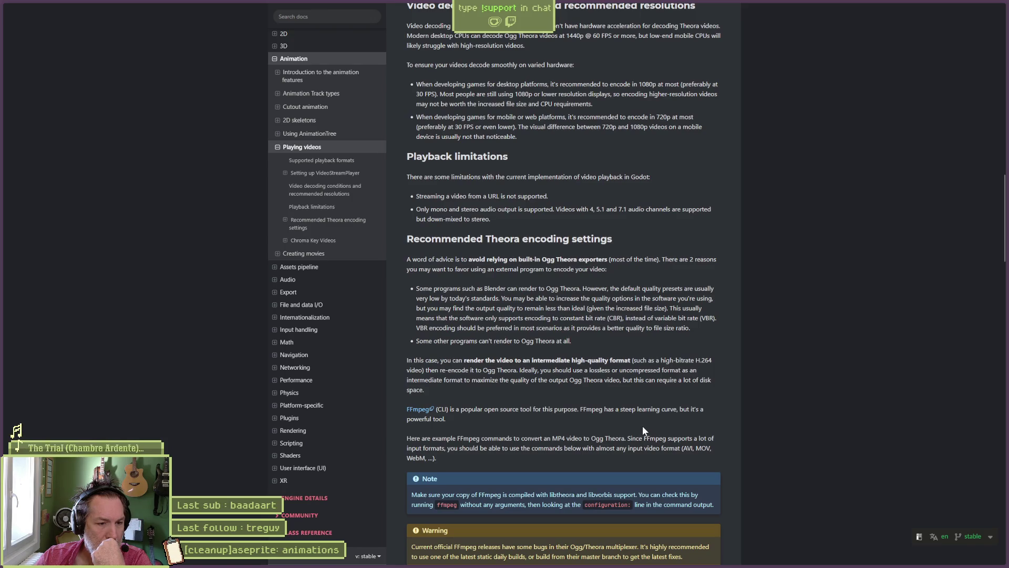
pyautogui.scroll(-1, 648, 427)
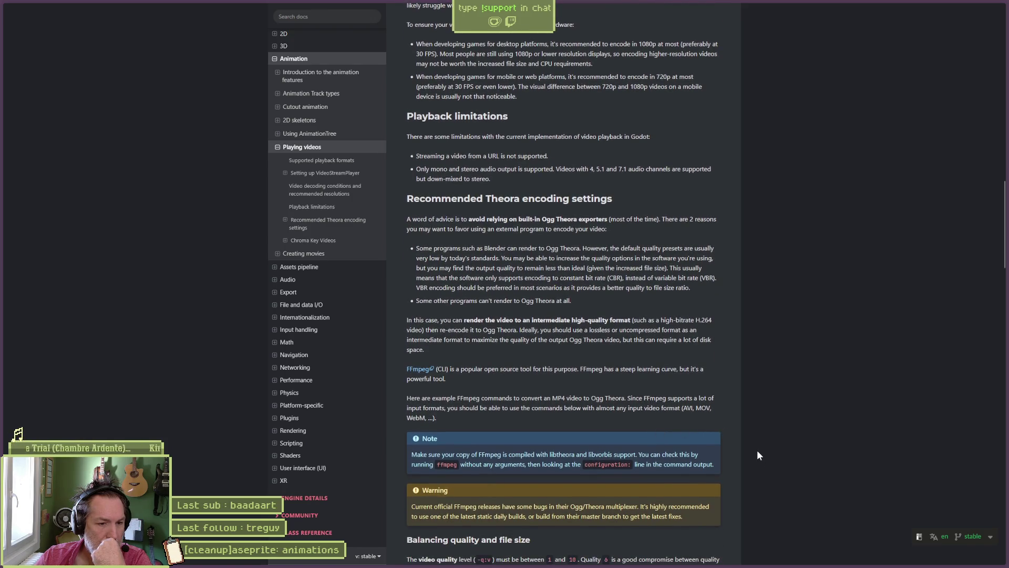
pyautogui.scroll(-2, 757, 452)
pyautogui.scroll(-10, 758, 449)
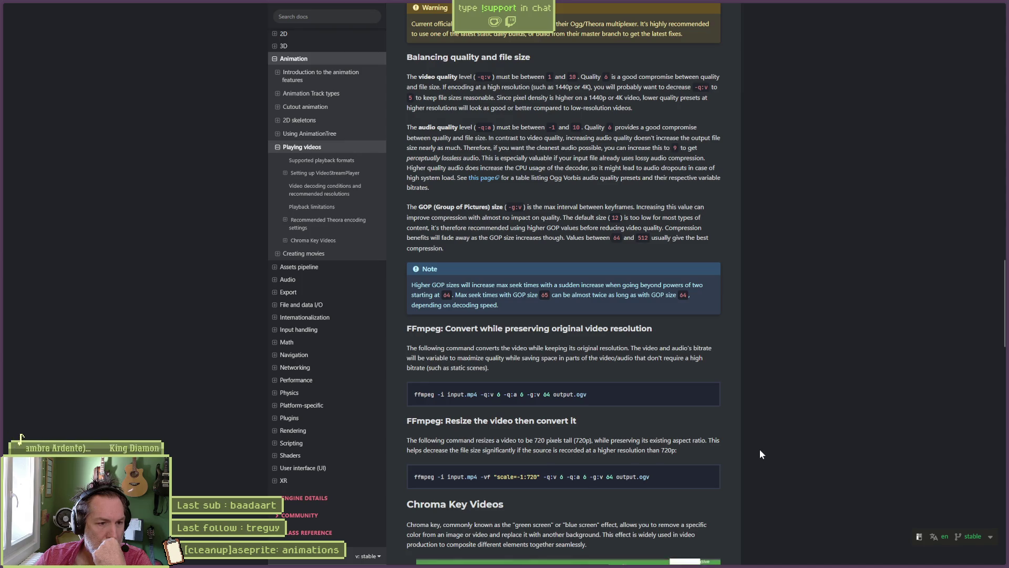
pyautogui.scroll(-4, 760, 453)
pyautogui.scroll(-2, 761, 453)
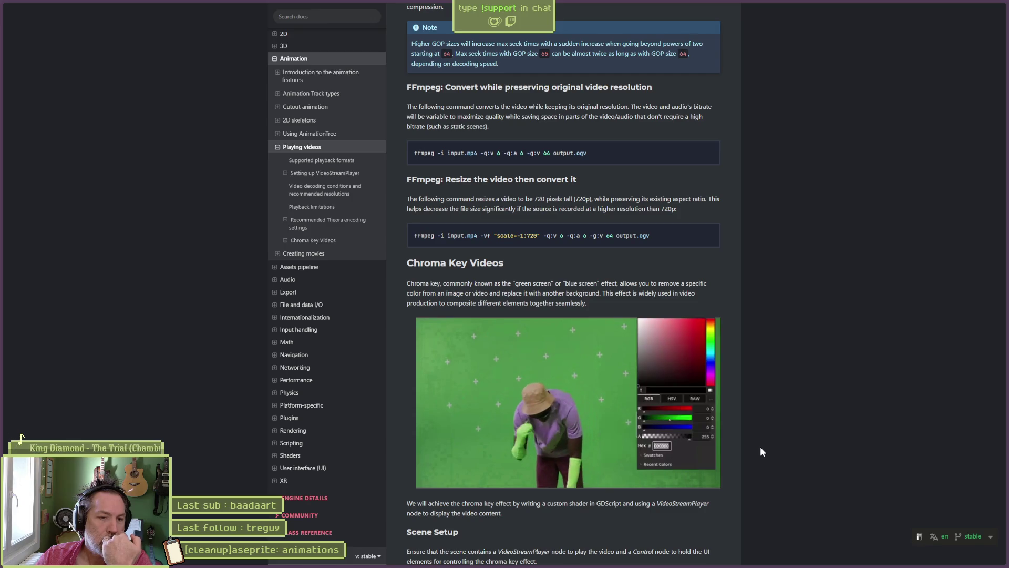
pyautogui.scroll(-2, 761, 447)
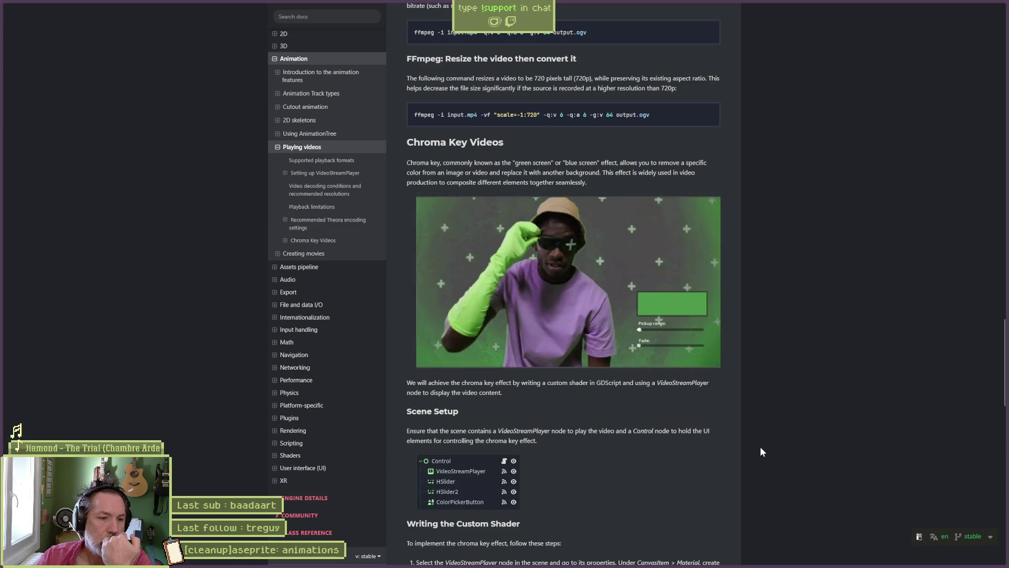
pyautogui.scroll(-2, 761, 451)
pyautogui.scroll(-7, 760, 446)
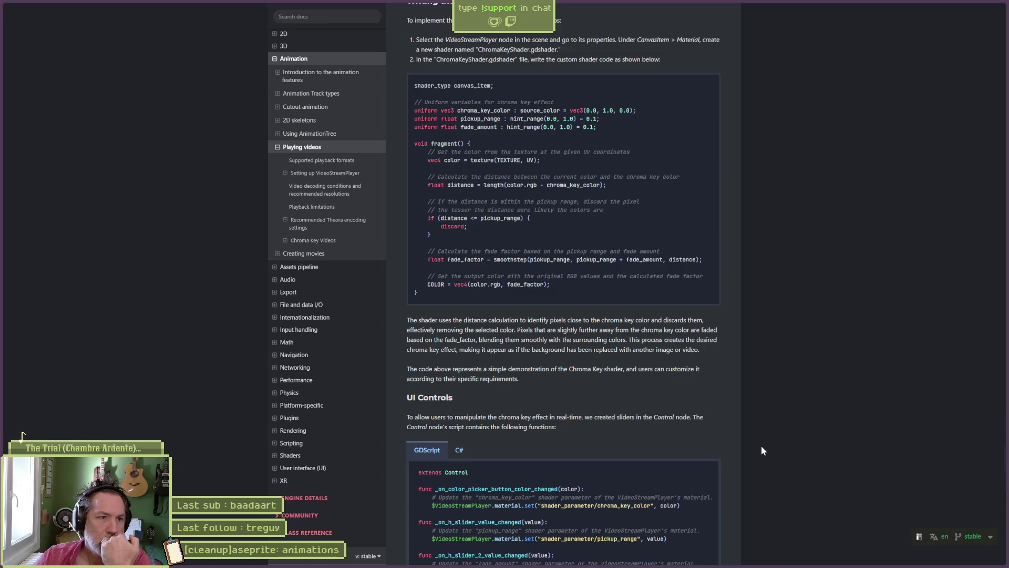
pyautogui.scroll(-6, 763, 450)
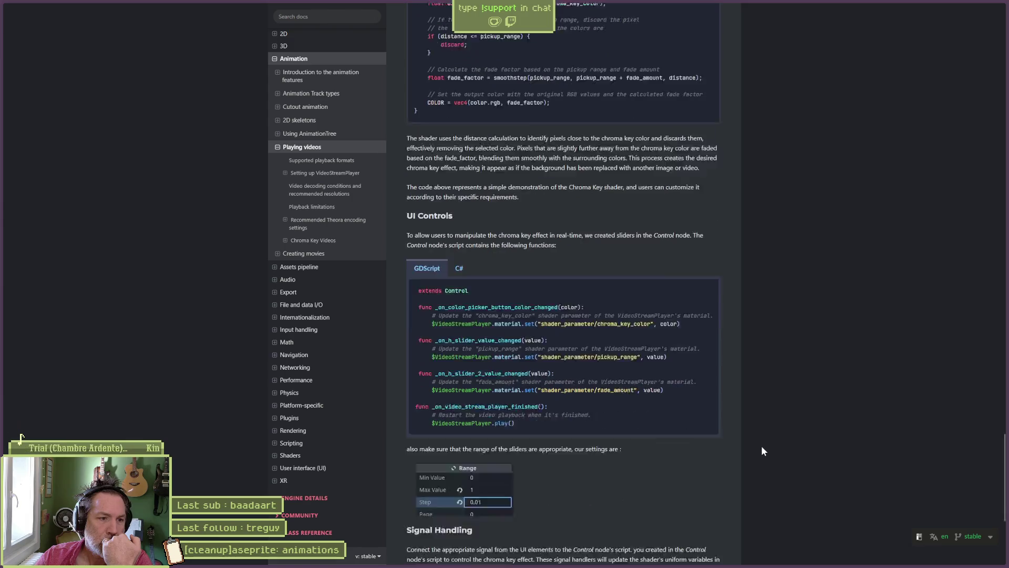
pyautogui.scroll(-5, 763, 449)
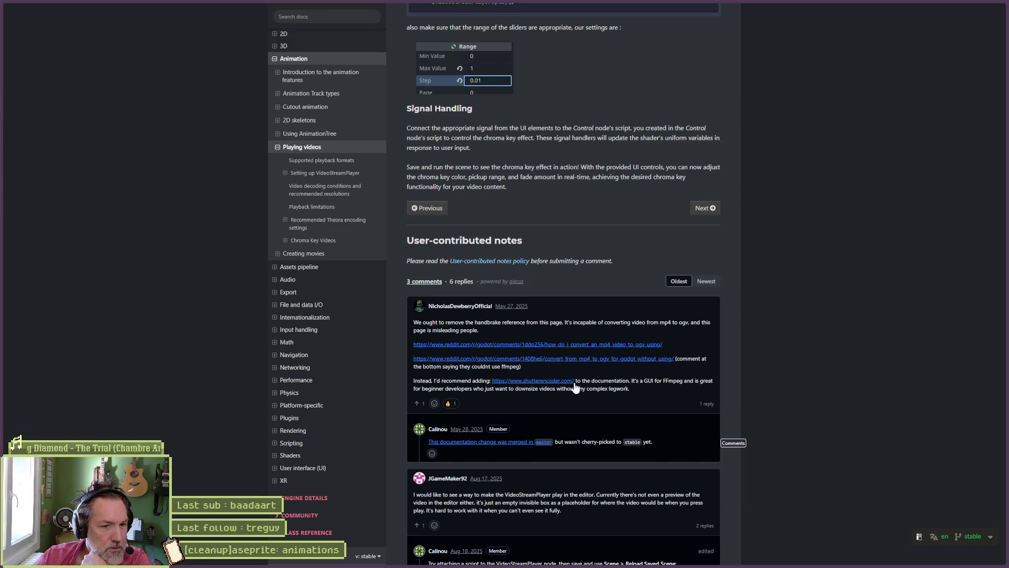
# - Open the Shutter Encoder link in a background tab and switch to that site
pyautogui.rightClick(572, 386)
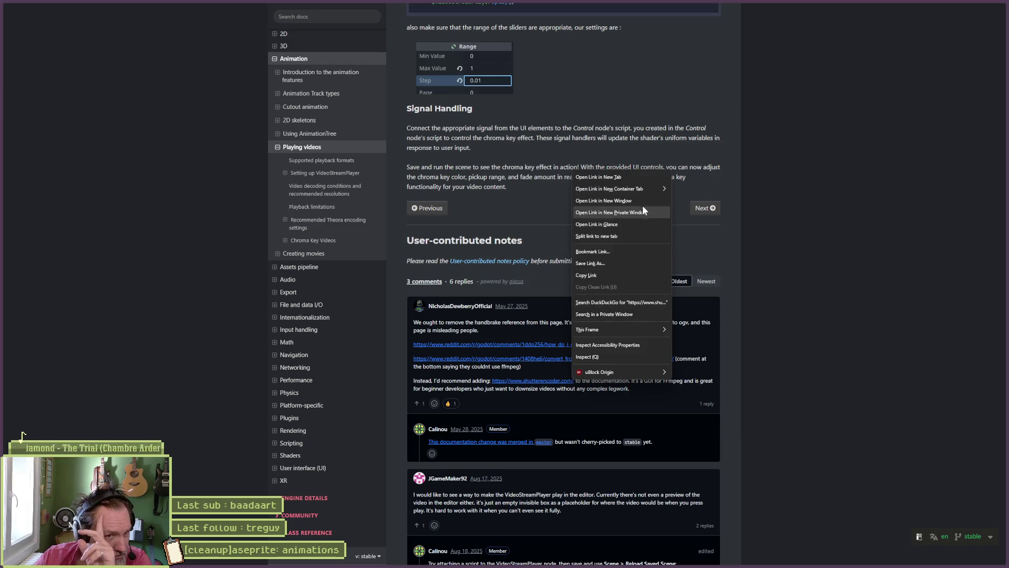
pyautogui.click(643, 177)
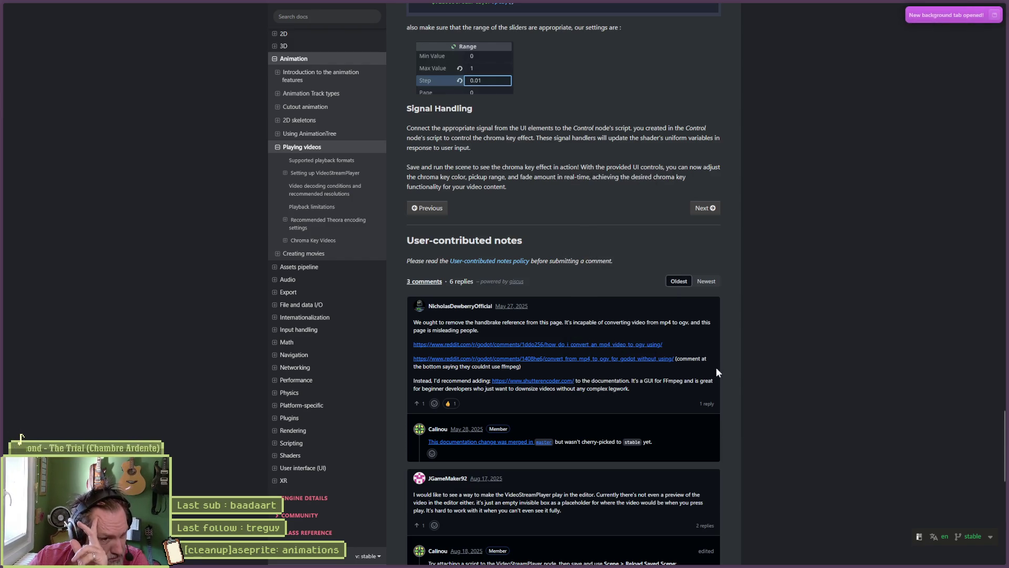
pyautogui.scroll(-3, 804, 408)
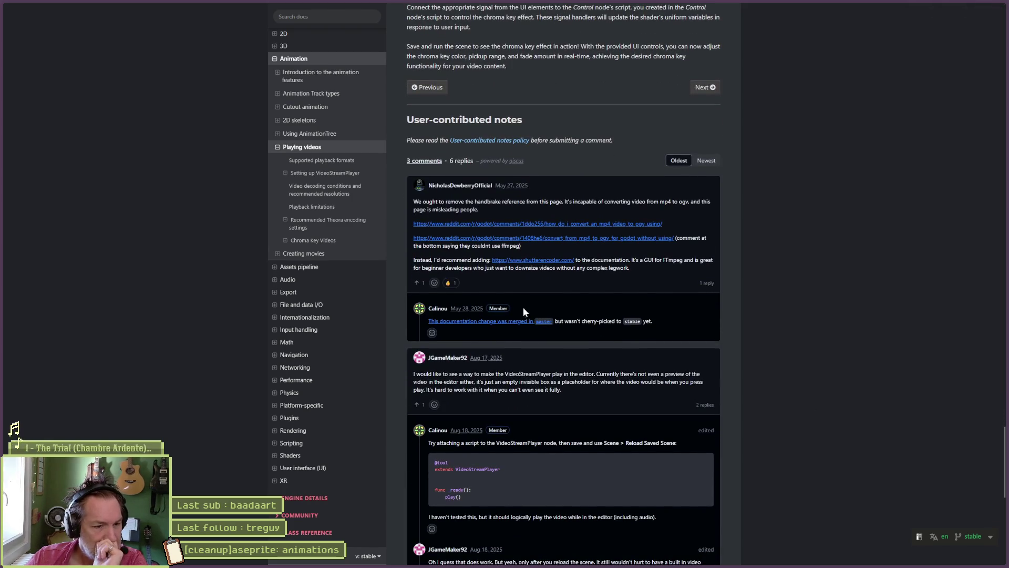
pyautogui.click(5, 116)
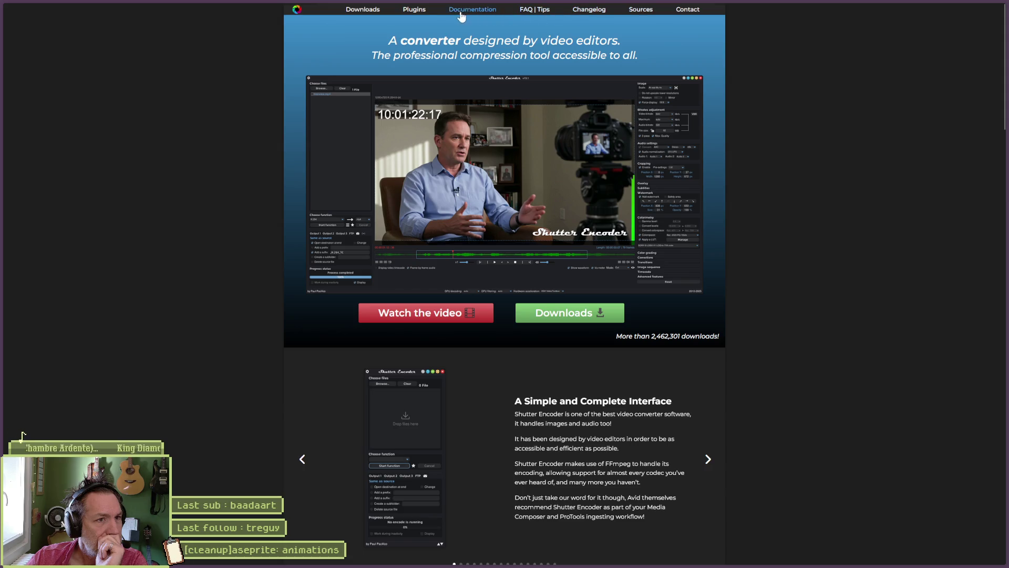
# - Go to the Shutter Encoder downloads section, select the GPL 3 licence, and return to Perplexity
pyautogui.scroll(-2, 573, 422)
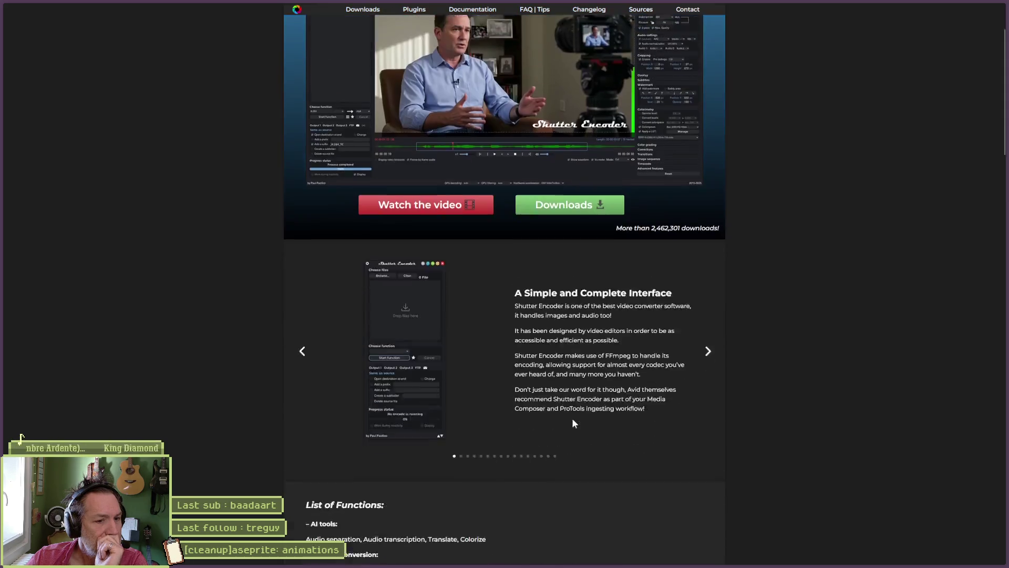
pyautogui.scroll(-13, 573, 423)
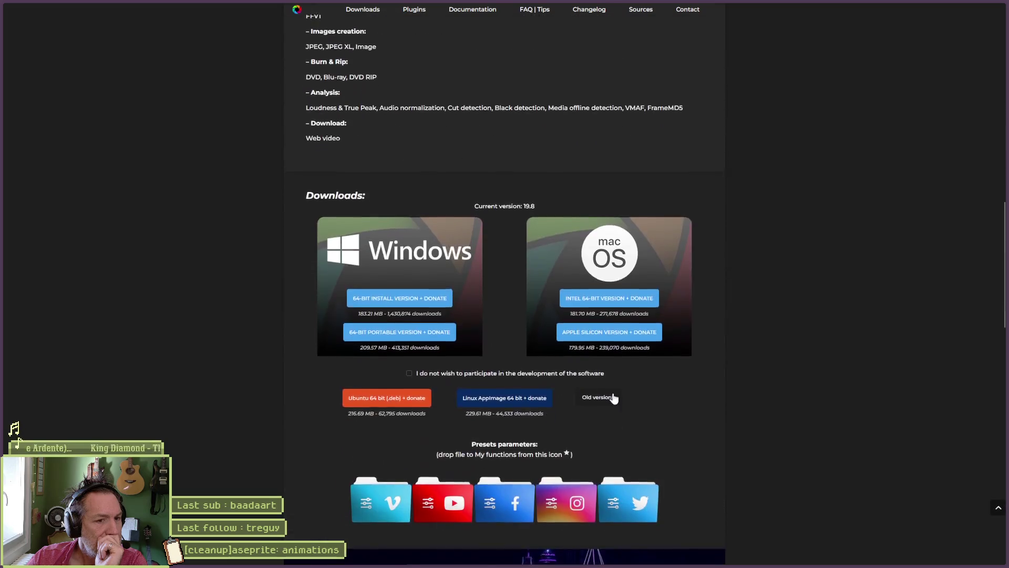
pyautogui.scroll(-7, 614, 397)
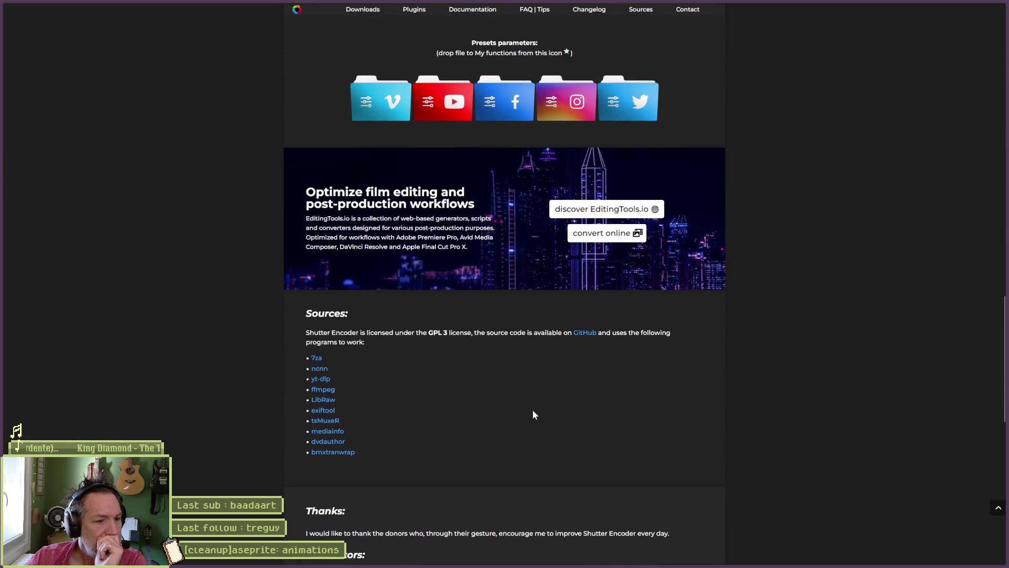
pyautogui.scroll(-3, 533, 414)
pyautogui.scroll(10, 530, 411)
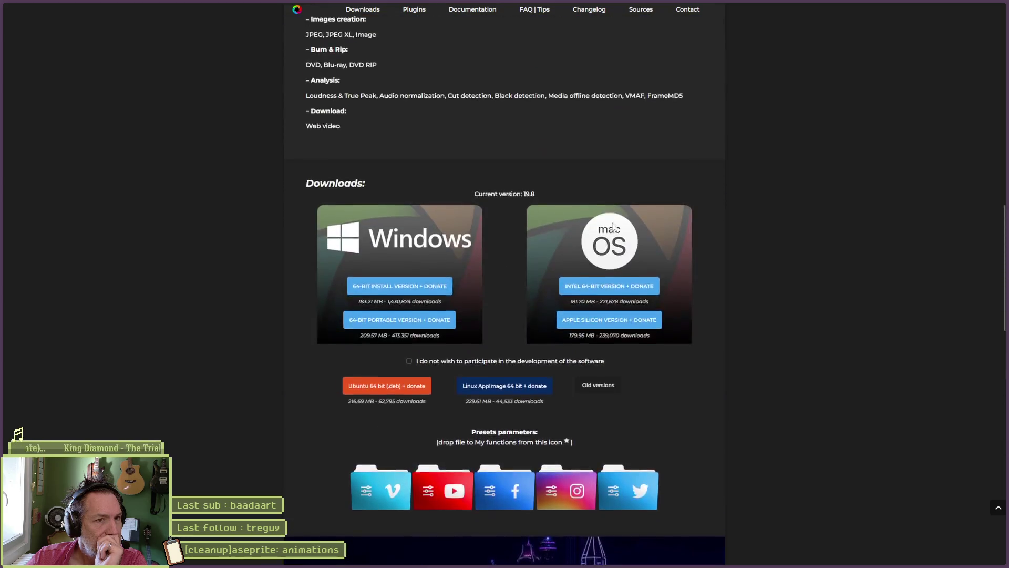
pyautogui.scroll(5, 613, 226)
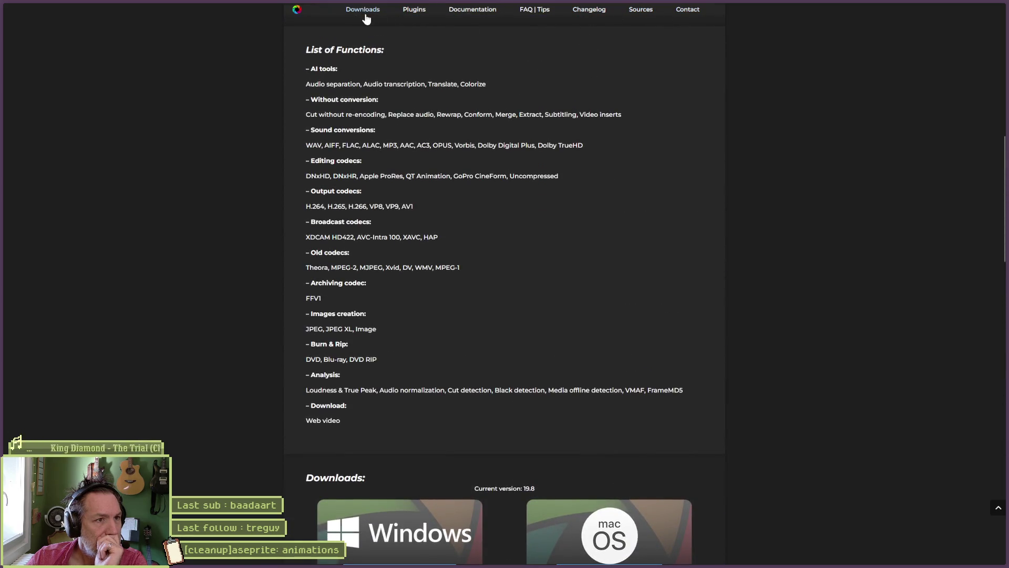
pyautogui.click(364, 11)
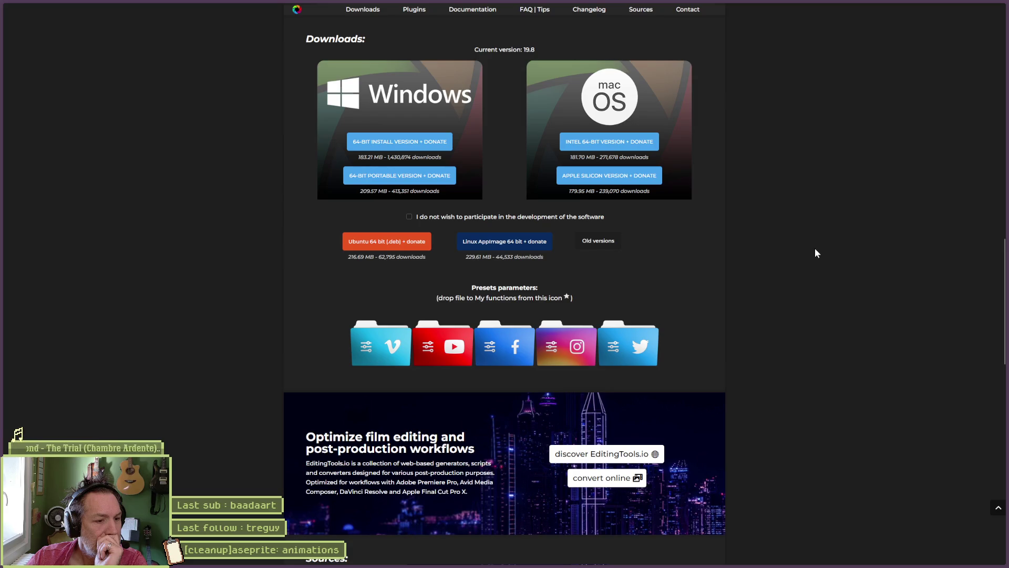
pyautogui.scroll(-2, 818, 250)
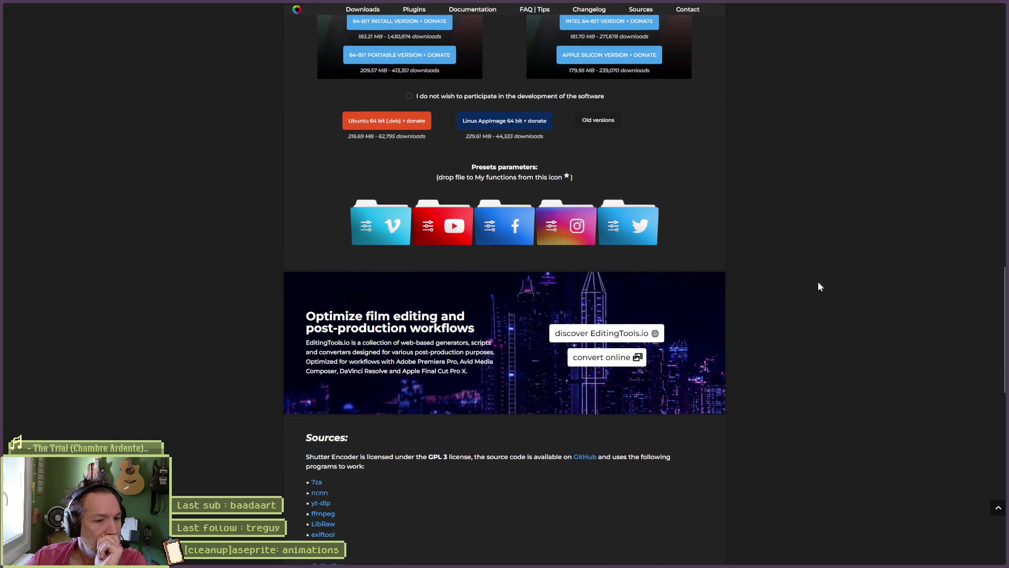
pyautogui.moveTo(427, 456); pyautogui.dragTo(449, 457)
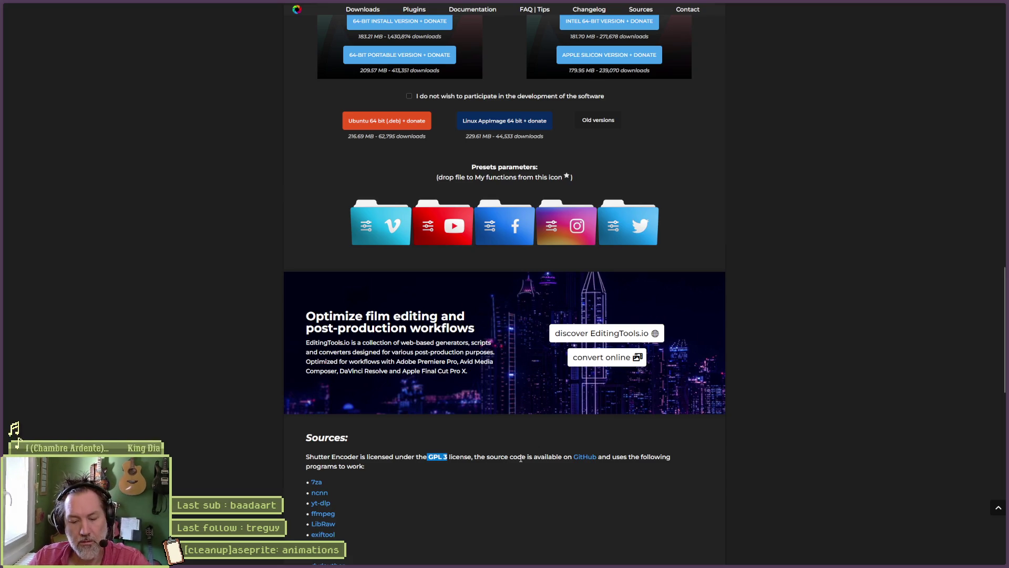
pyautogui.moveTo(2, 182)
pyautogui.click(33, 73)
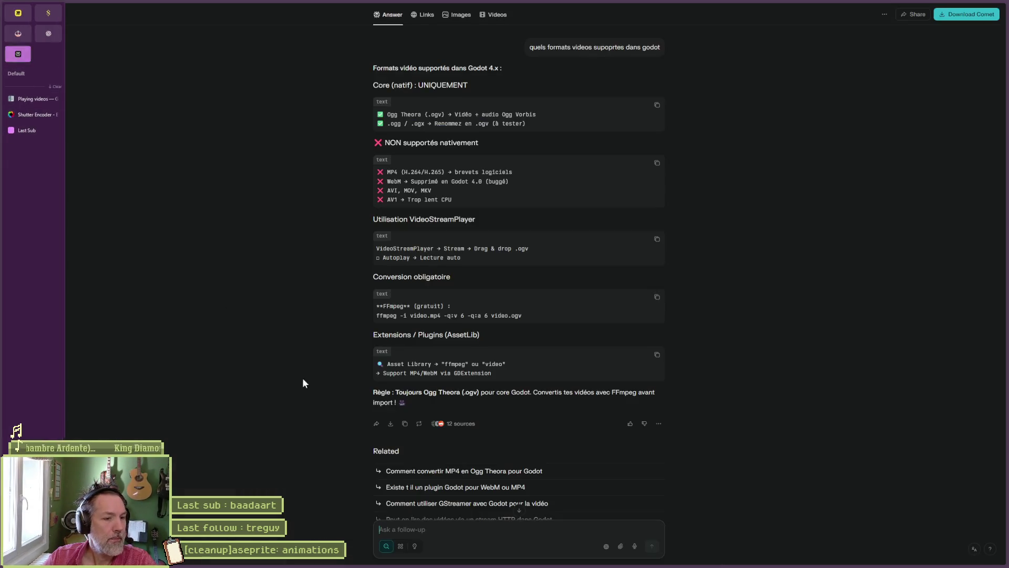
# - Search DuckDuckGo for 'gpl 3 license', then return to the Perplexity video-format answer
pyautogui.hotkey('ctrl', 'l')
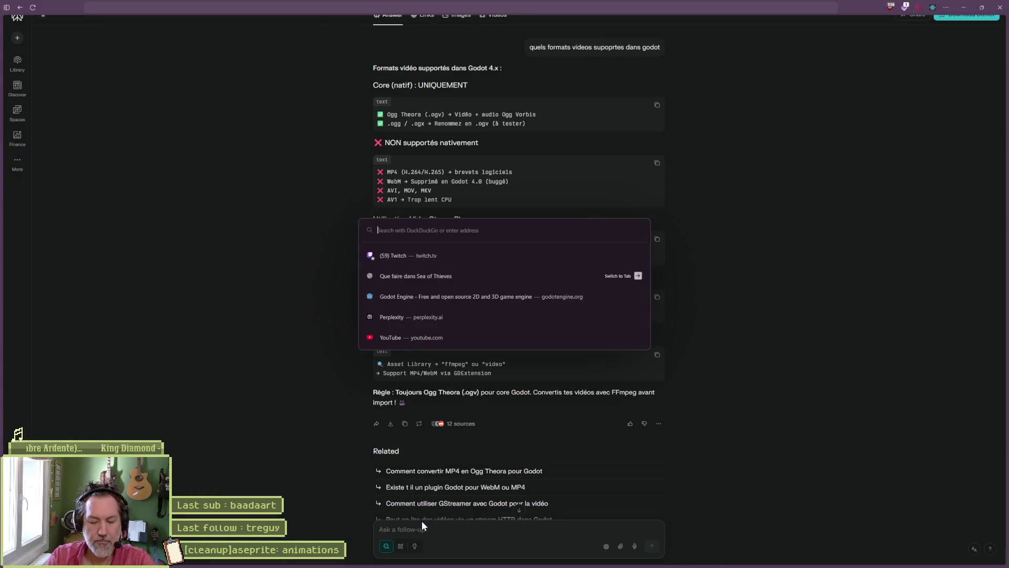
pyautogui.write('gpl 3 license')
pyautogui.press('Return')
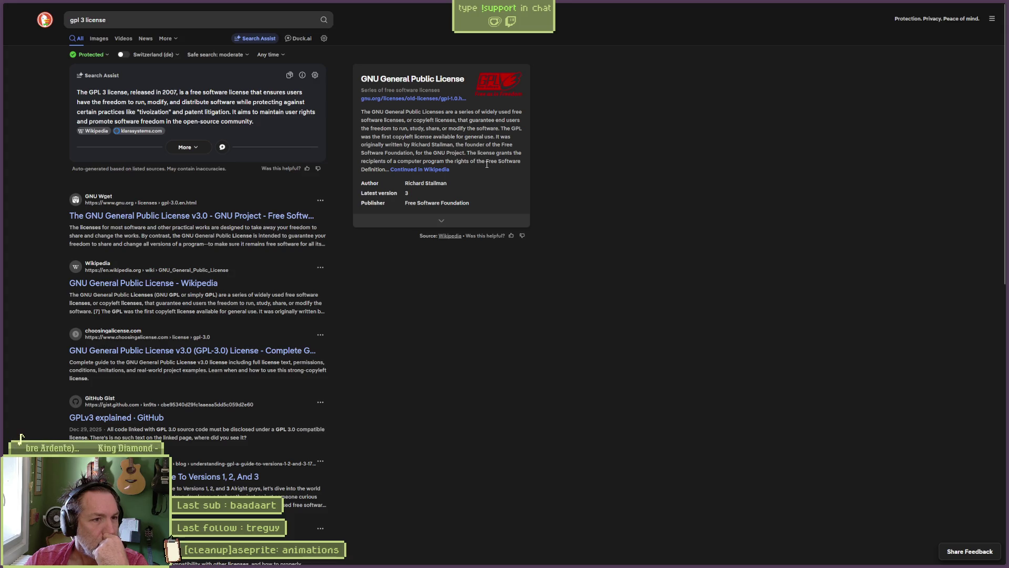
pyautogui.click(16, 53)
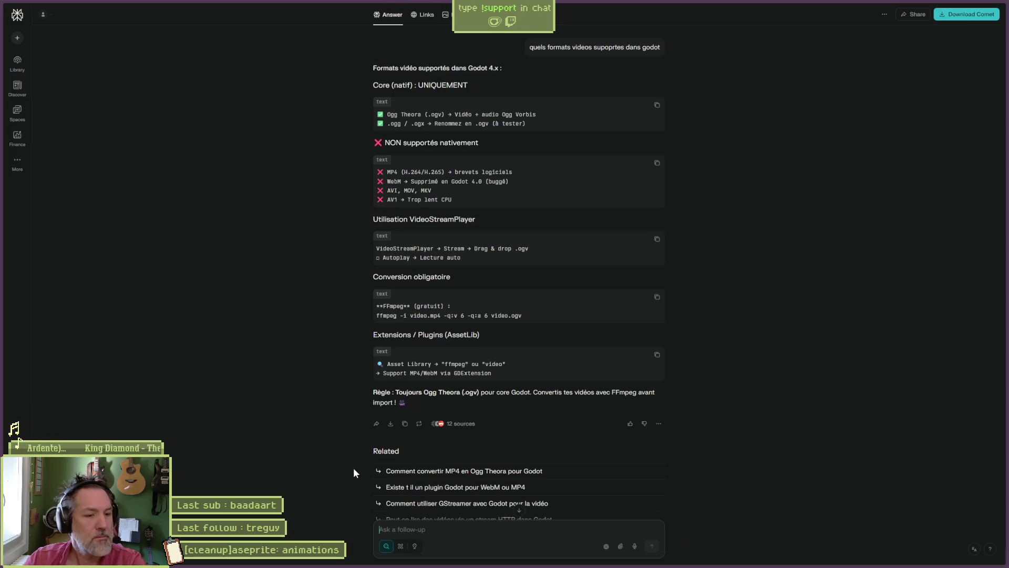
# - Ask Perplexity 'GPL 3 veut dire que c-est FOSS ?' and minimize the browser
pyautogui.write('GPL 3')
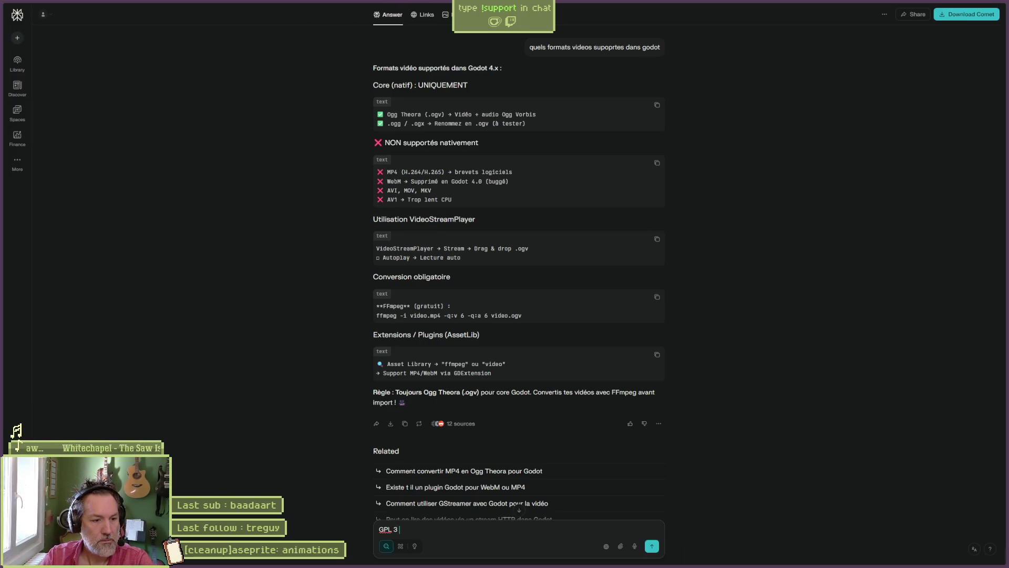
pyautogui.write(' veut dire que c-est g')
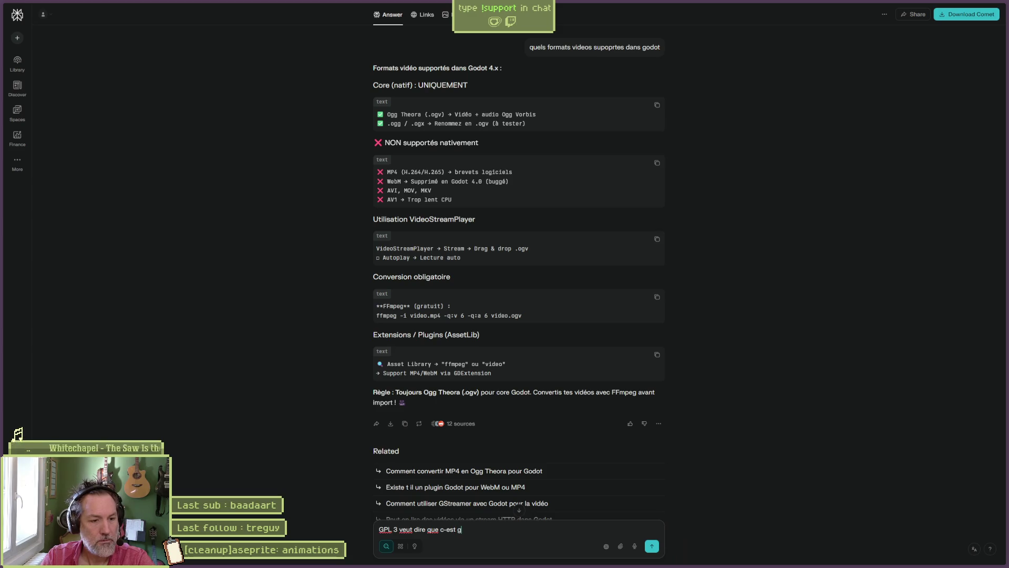
pyautogui.write('ratuit et')
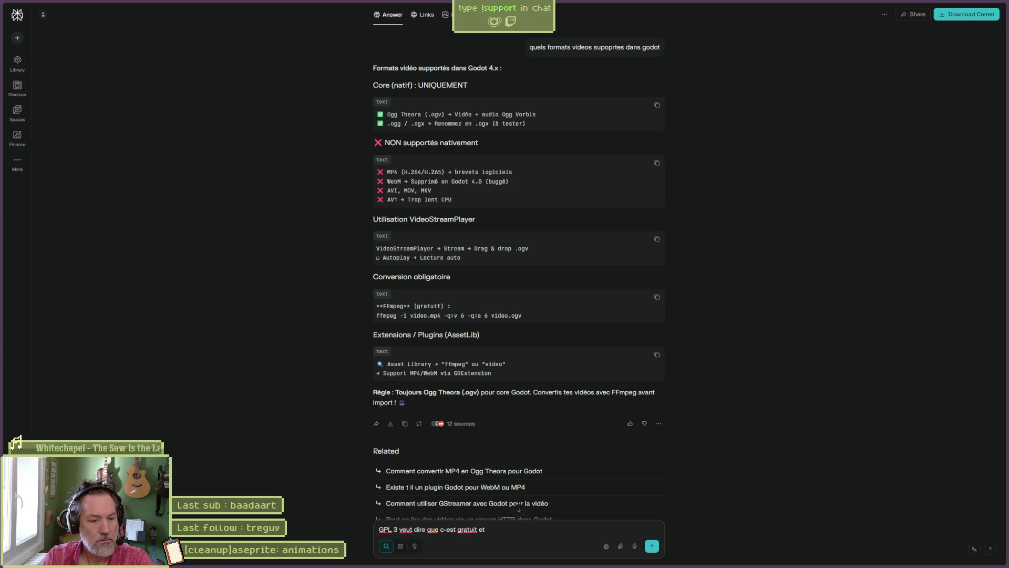
pyautogui.hotkey('ctrl', 'BackSpace')
pyautogui.hotkey('ctrl', 'BackSpace')
pyautogui.write('FOSS')
pyautogui.press('Return')
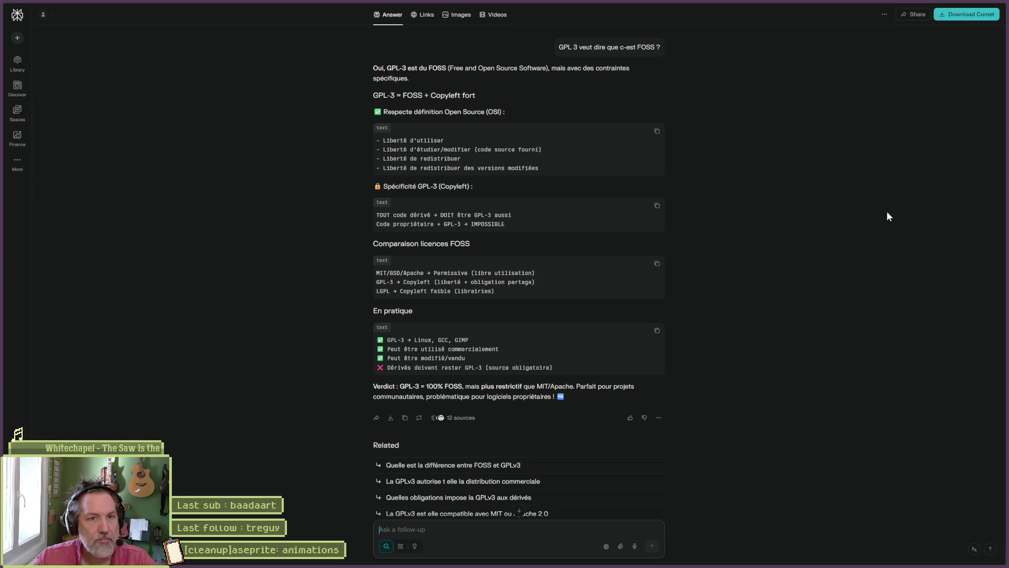
pyautogui.click(970, 13)
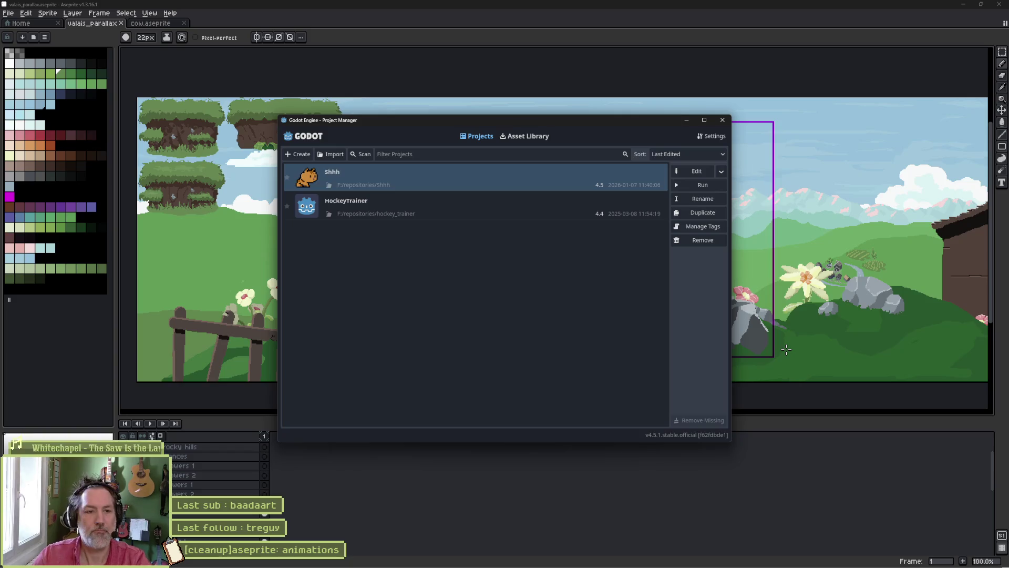
# - Open the Shhh project and save and run the Valais level with F5
pyautogui.doubleClick(485, 180)
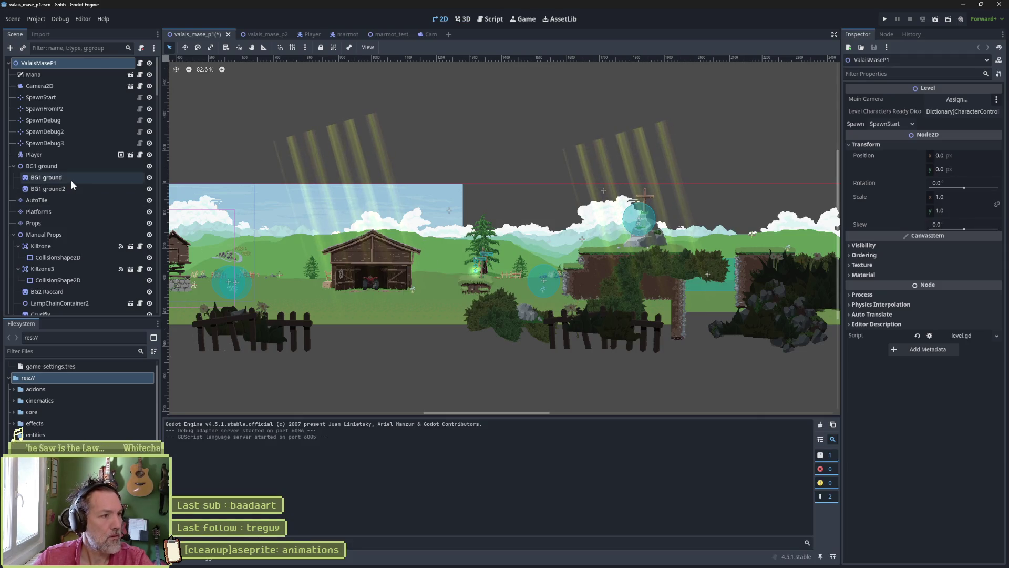
pyautogui.moveTo(461, 247); pyautogui.dragTo(570, 249)
pyautogui.press('F5')
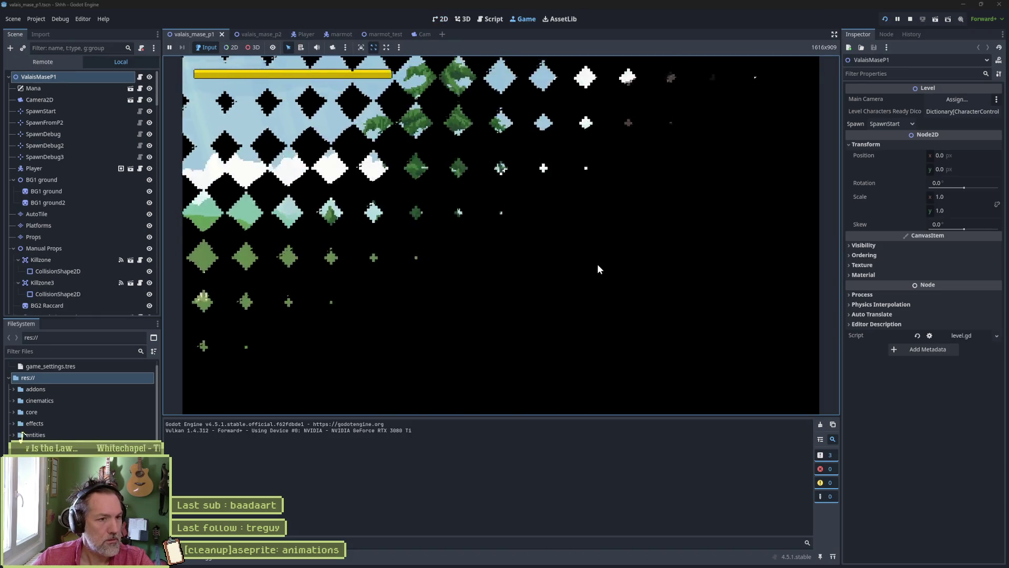
# - Run the cat right past the barn and tractor, over the cross rock to the far cliff
pyautogui.press('Right')
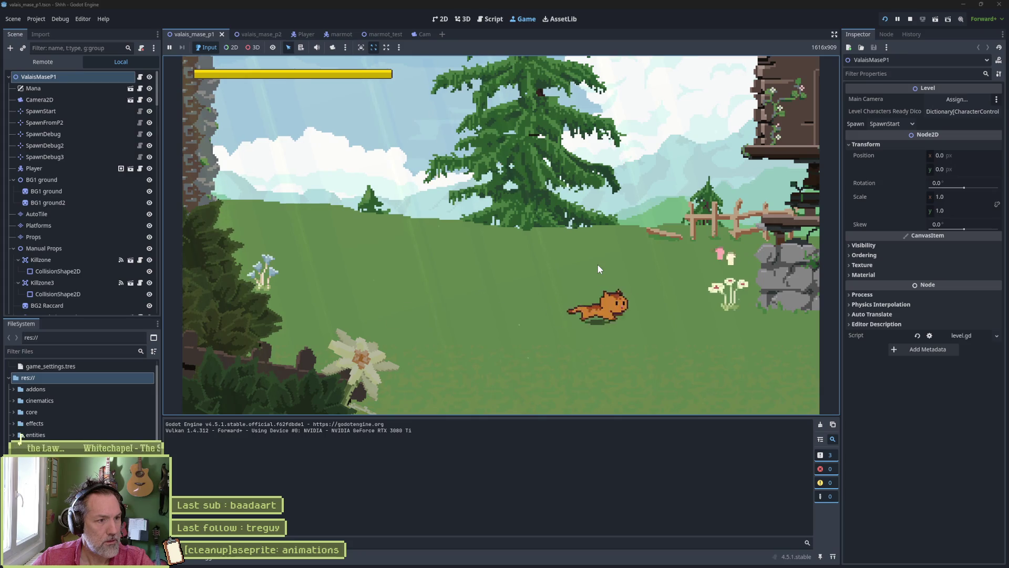
pyautogui.press('Right')
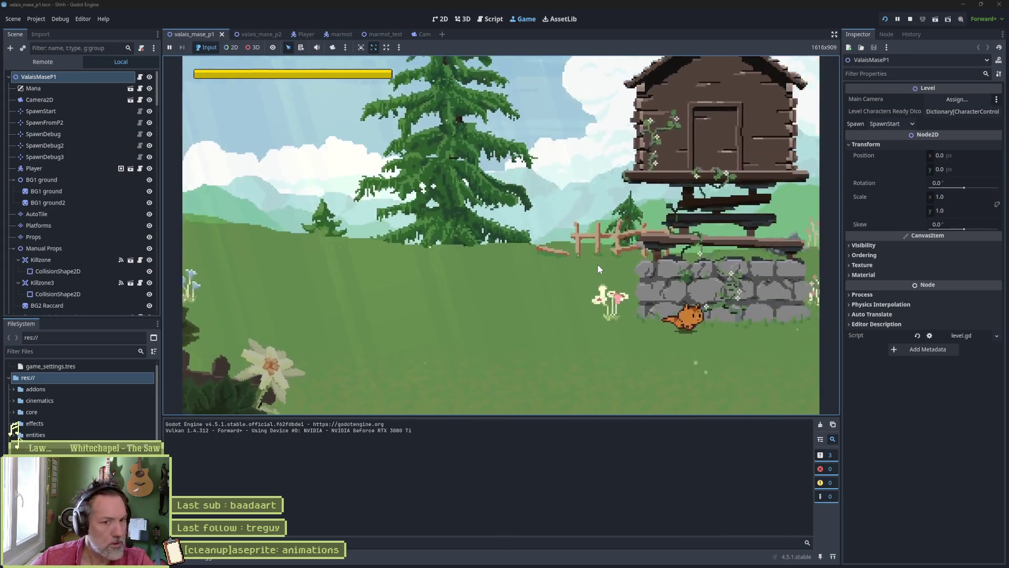
pyautogui.press('Right')
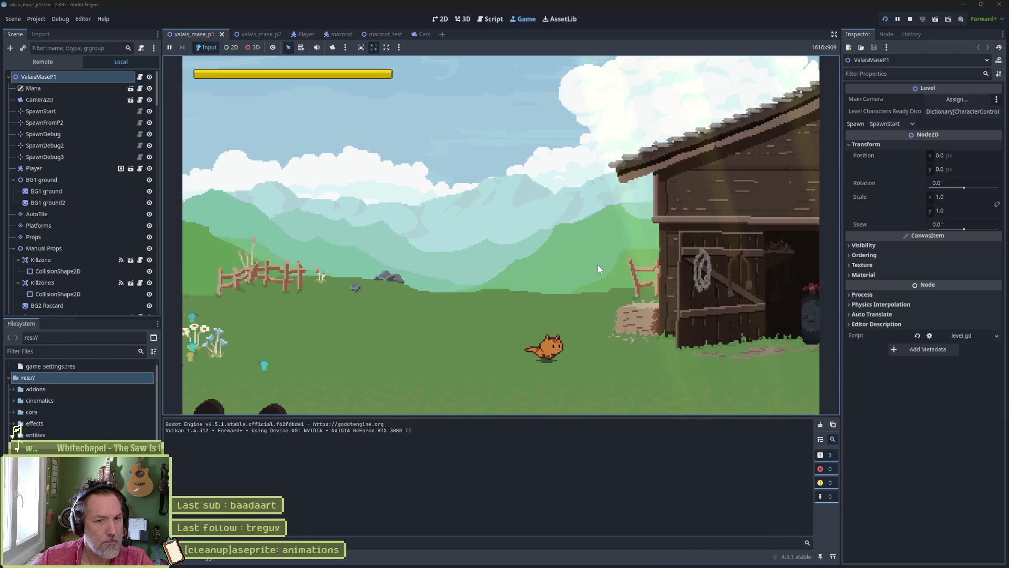
pyautogui.press('Right')
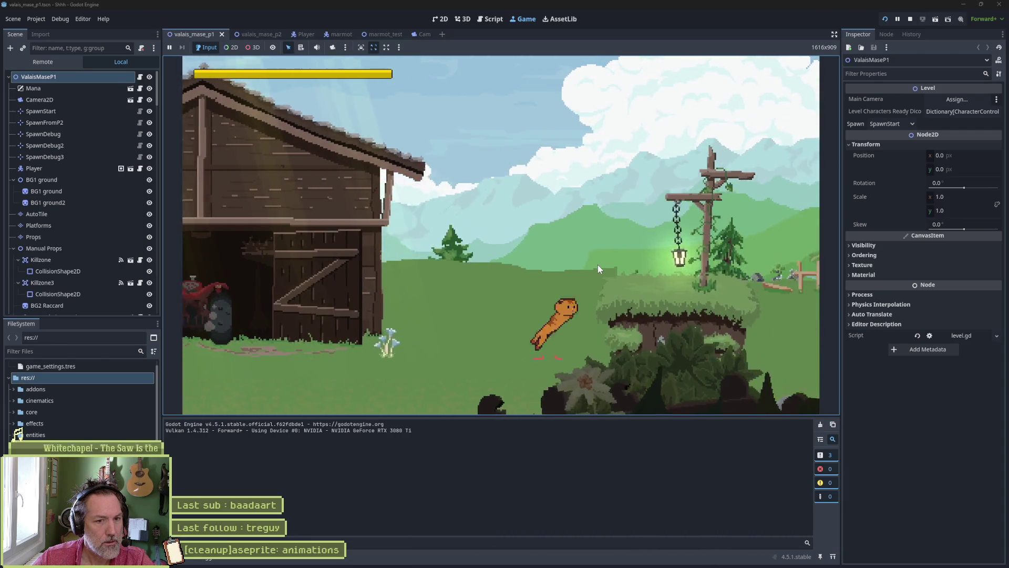
pyautogui.press('Right')
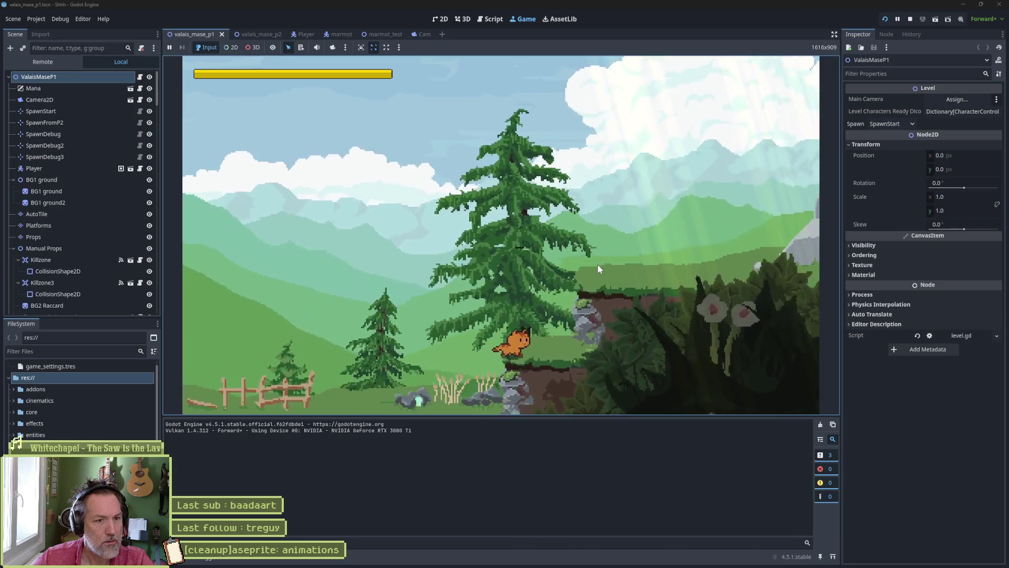
pyautogui.press('Right')
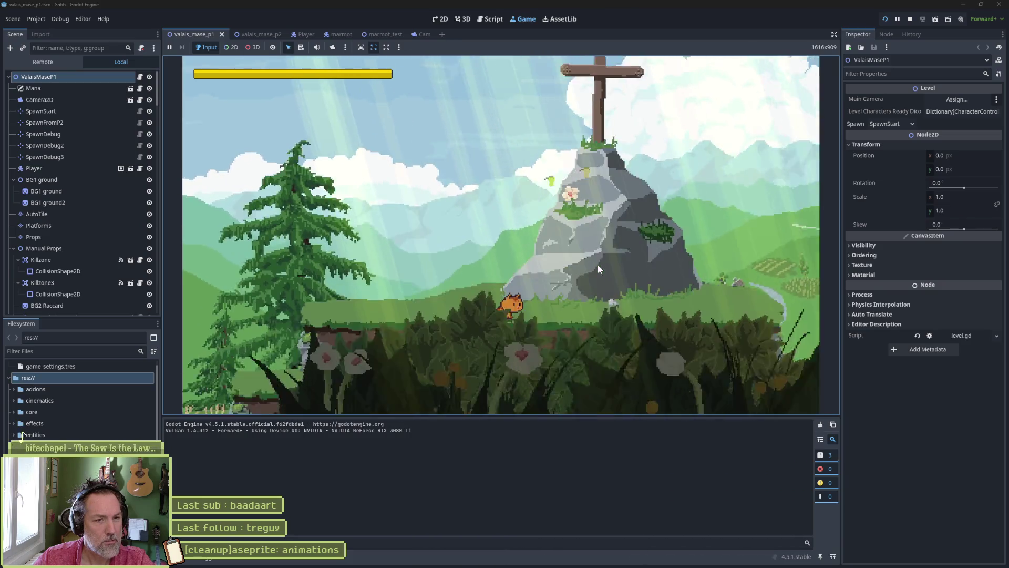
pyautogui.press('Right')
pyautogui.press('space')
# - Continue past the scarecrows, jumping and dashing across platforms, then stop the game with F8
pyautogui.press('Right')
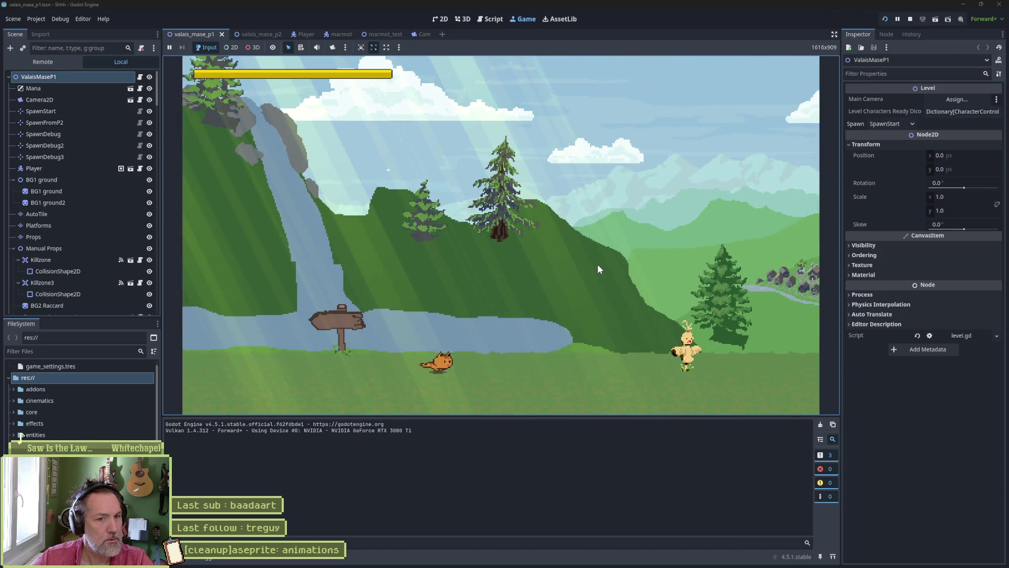
pyautogui.press('Right')
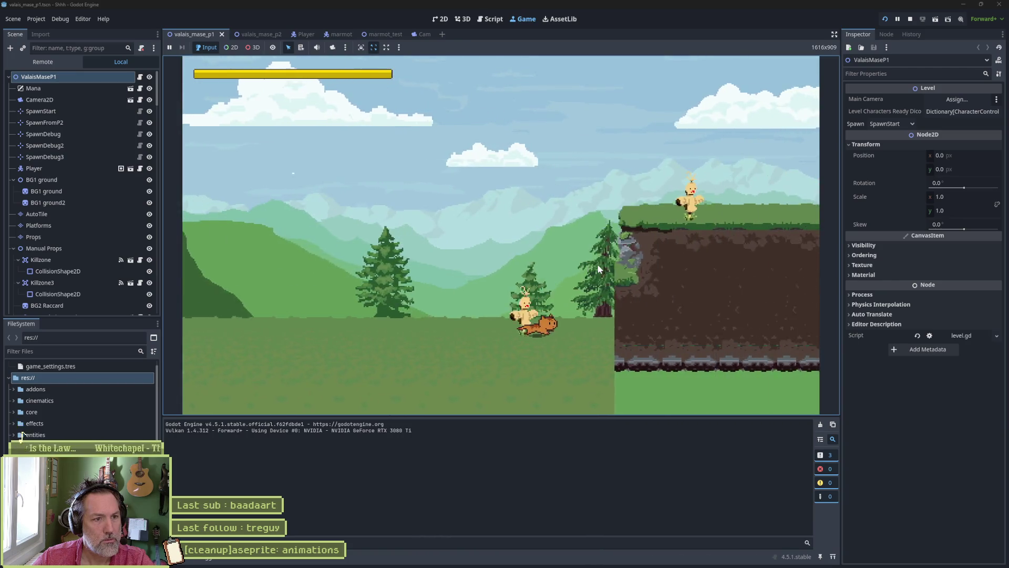
pyautogui.press('space')
pyautogui.press('shift')
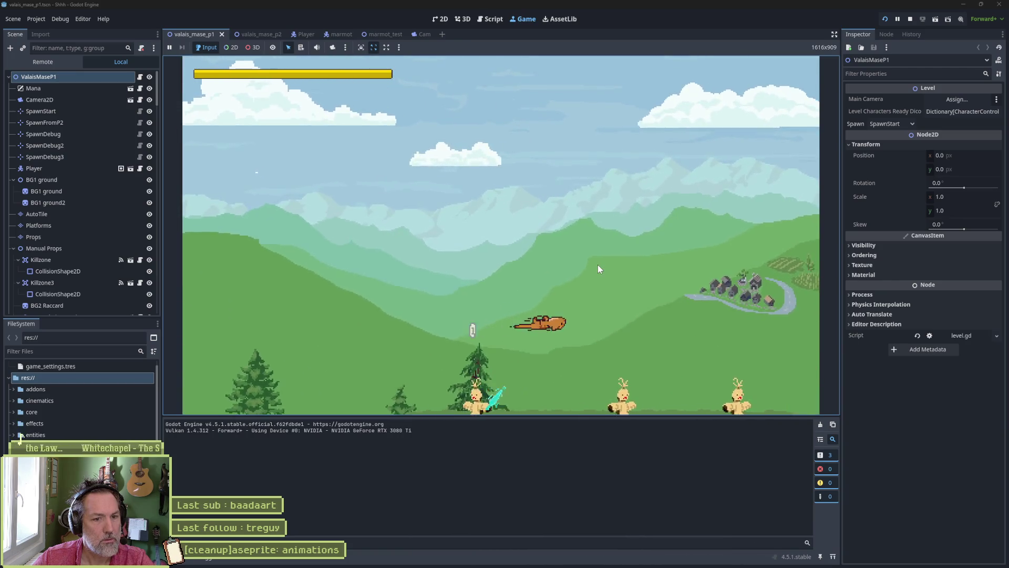
pyautogui.press('Right')
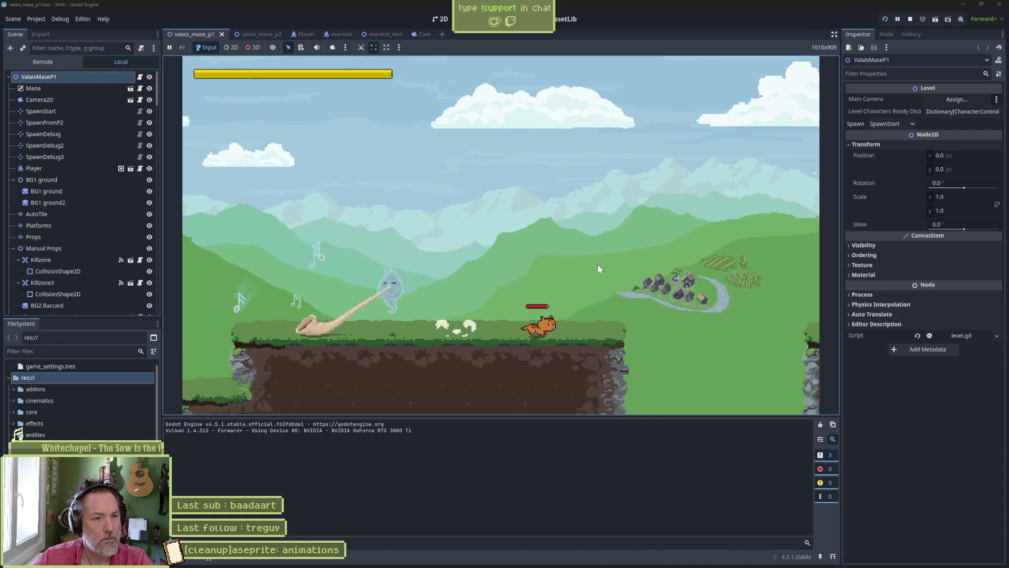
pyautogui.press('F8')
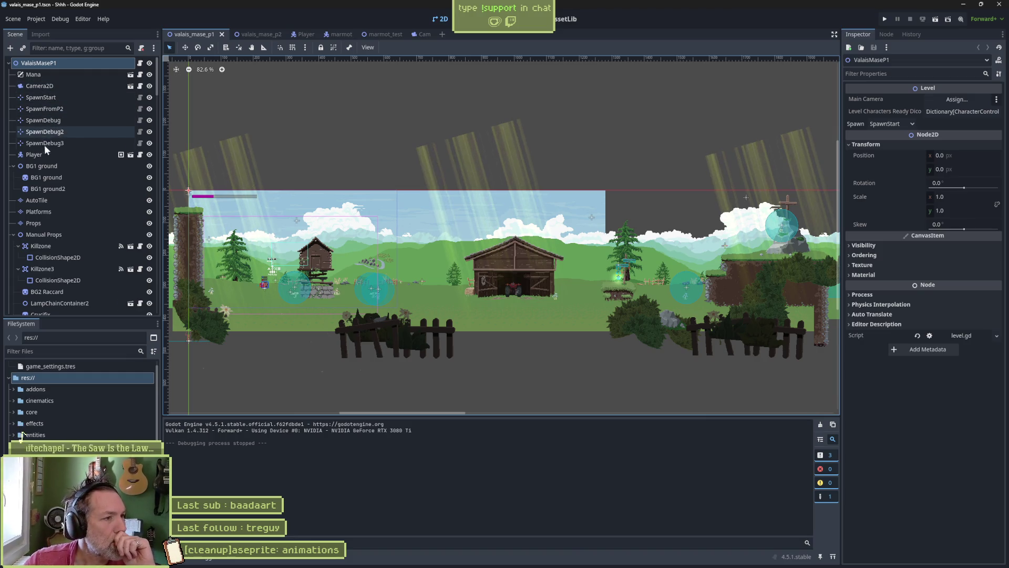
# - Select the Barn sprite, clear its linked animation player and reimport, dismissing the AnimationPlayer alert
pyautogui.scroll(-4, 60, 223)
pyautogui.click(60, 230)
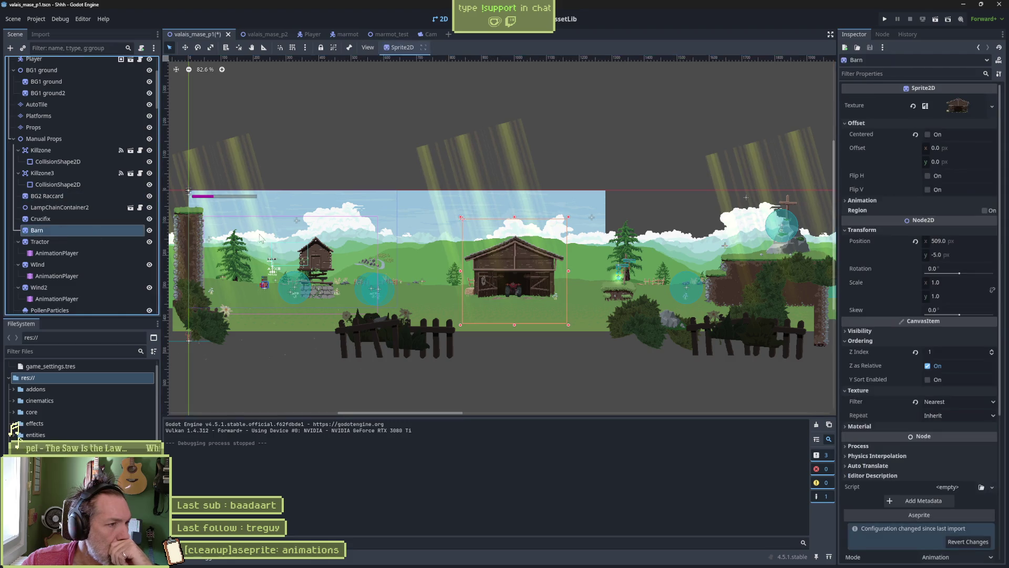
pyautogui.scroll(-2, 927, 385)
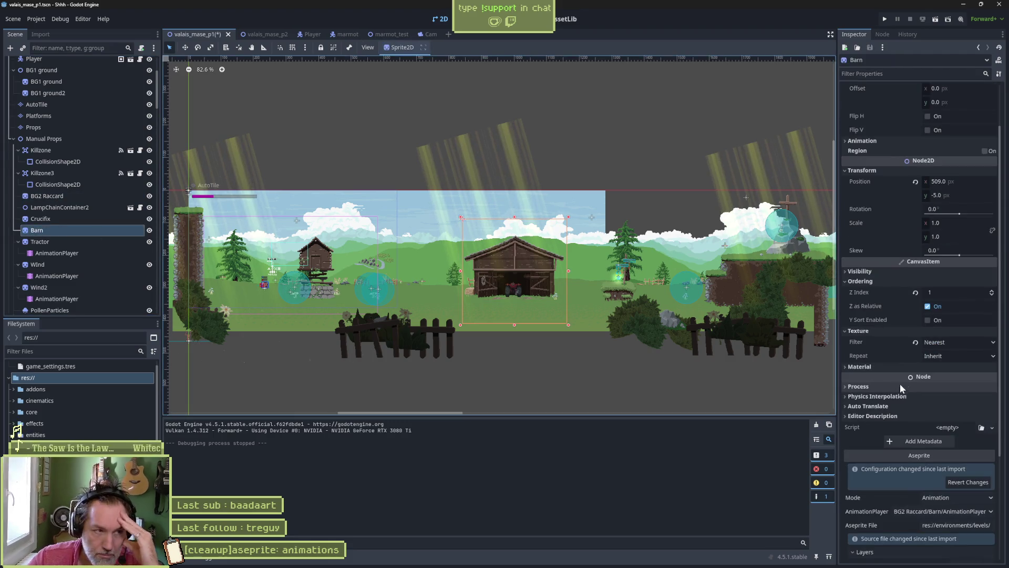
pyautogui.scroll(-5, 904, 374)
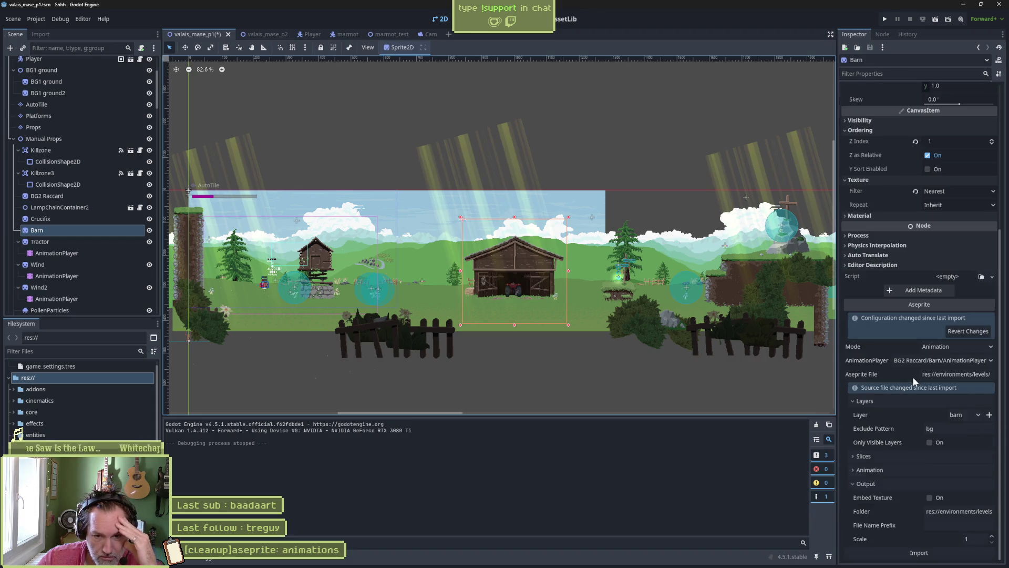
pyautogui.click(932, 371)
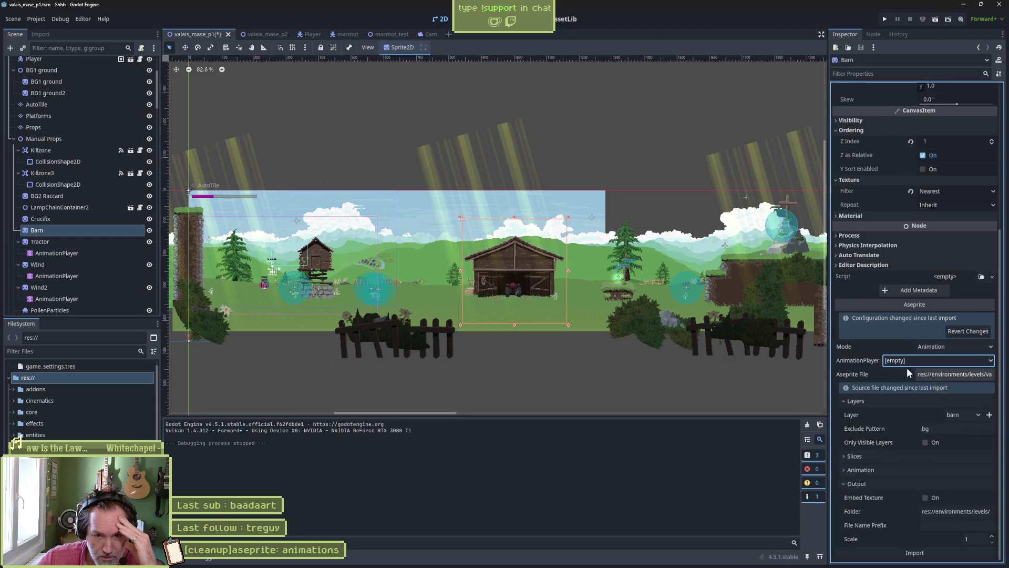
pyautogui.click(913, 552)
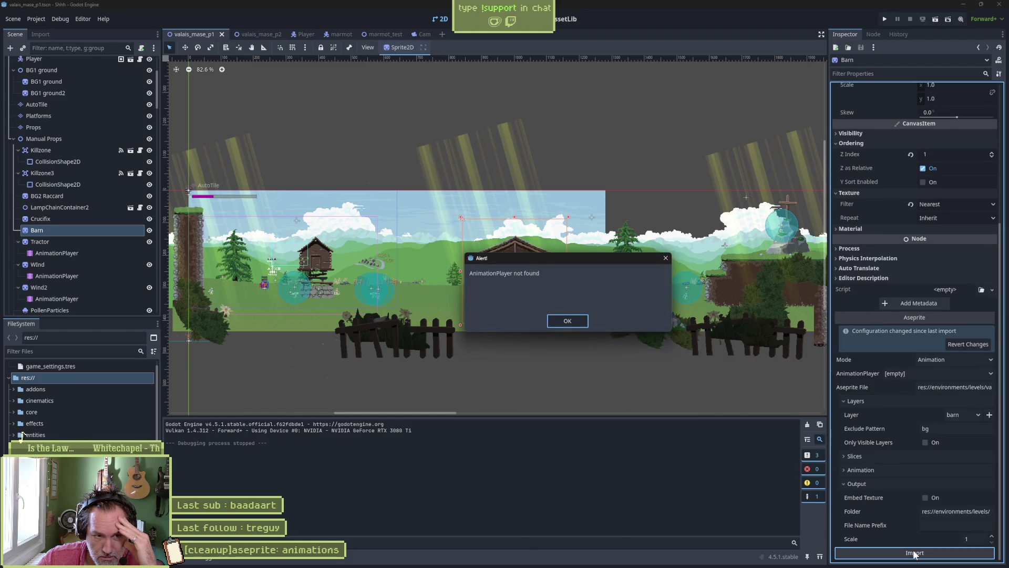
pyautogui.click(576, 323)
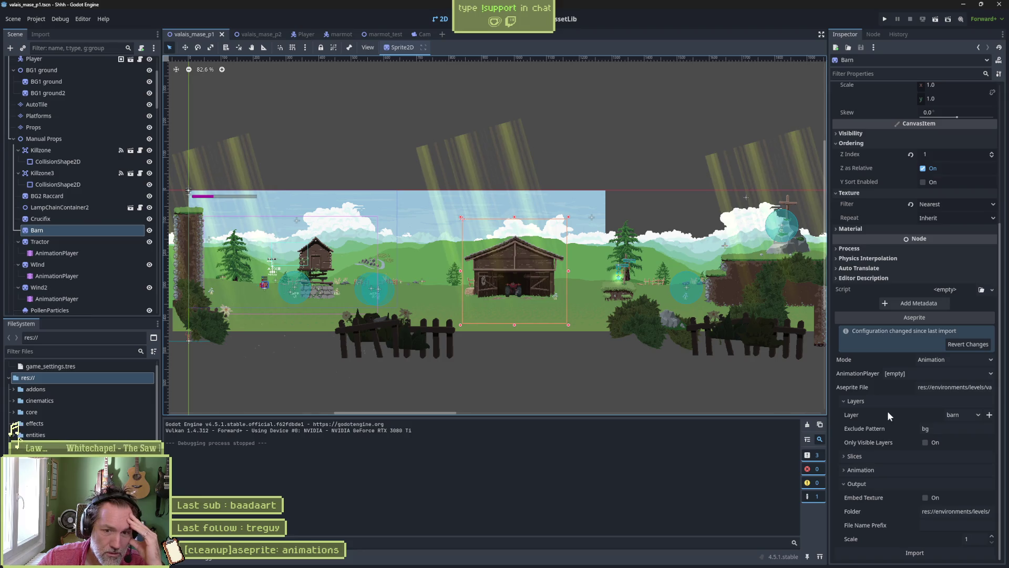
# - Keep the barn layer, set import mode to Image and use raccard_house.aseprite as source
pyautogui.click(964, 415)
pyautogui.click(866, 416)
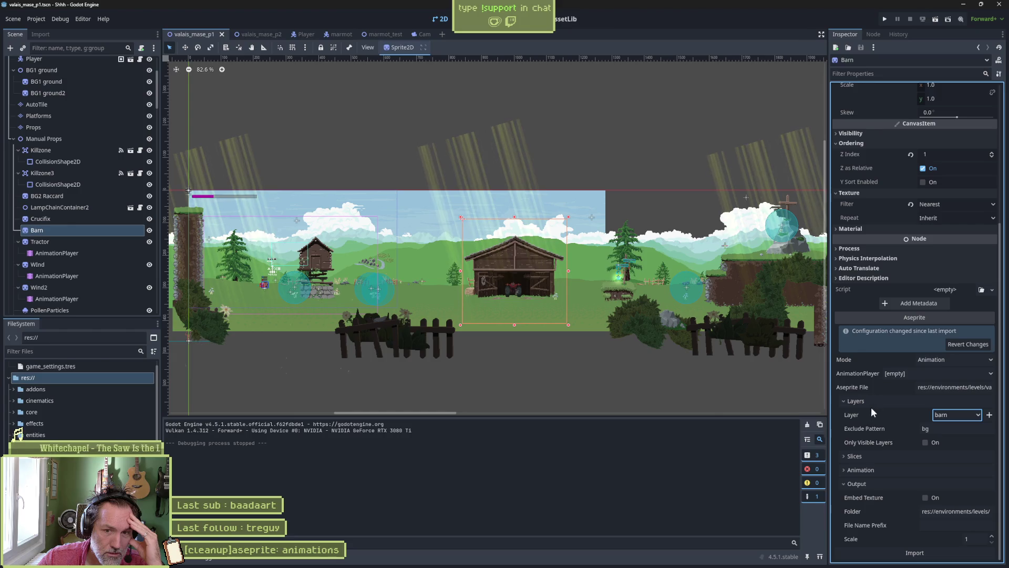
pyautogui.click(947, 358)
pyautogui.click(940, 384)
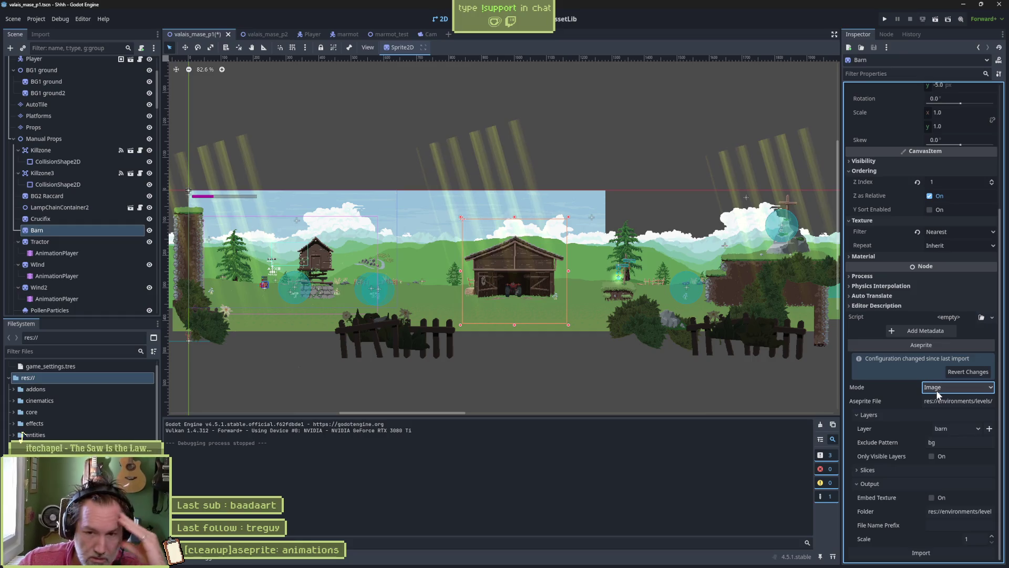
pyautogui.click(946, 403)
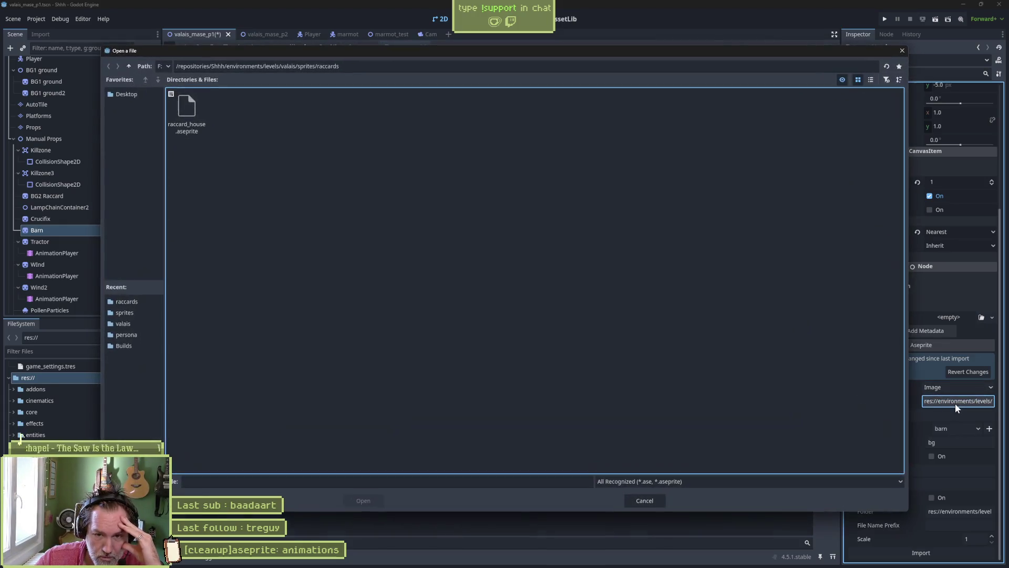
pyautogui.doubleClick(207, 122)
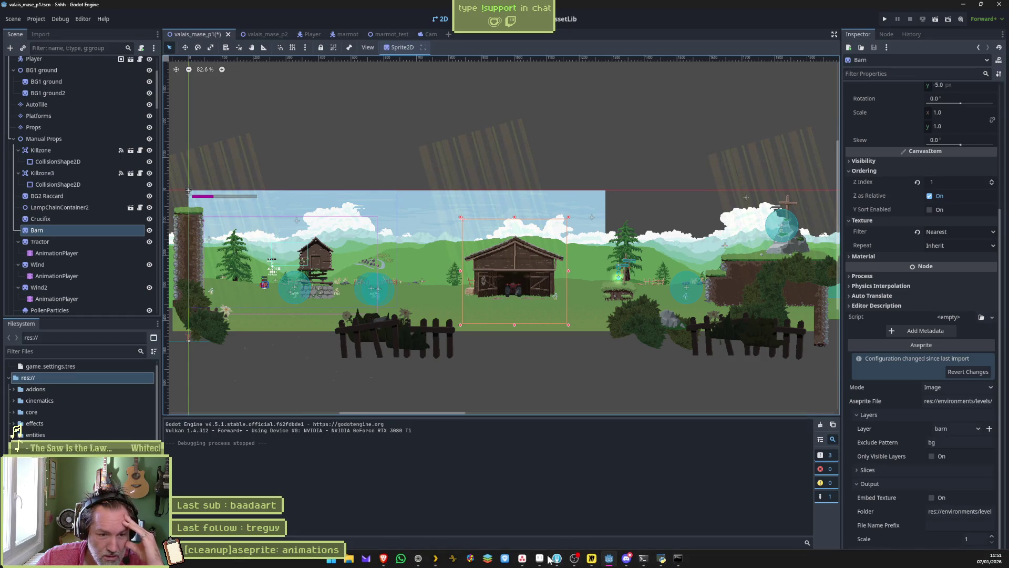
# - Open raccard_house.aseprite from sprites/raccards in Aseprite to review the barn artwork, then return to Godot
pyautogui.click(539, 558)
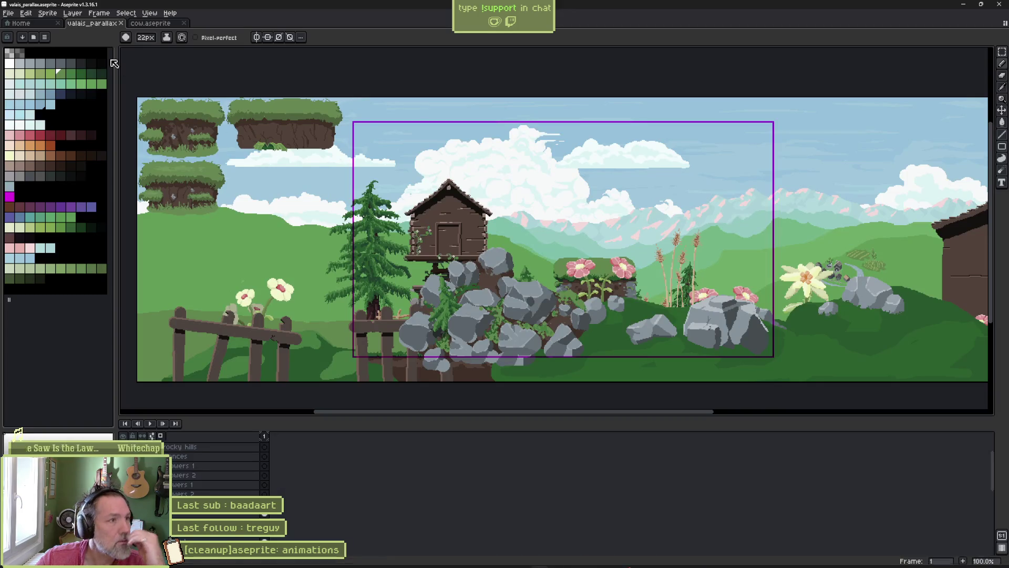
pyautogui.click(22, 23)
pyautogui.click(54, 48)
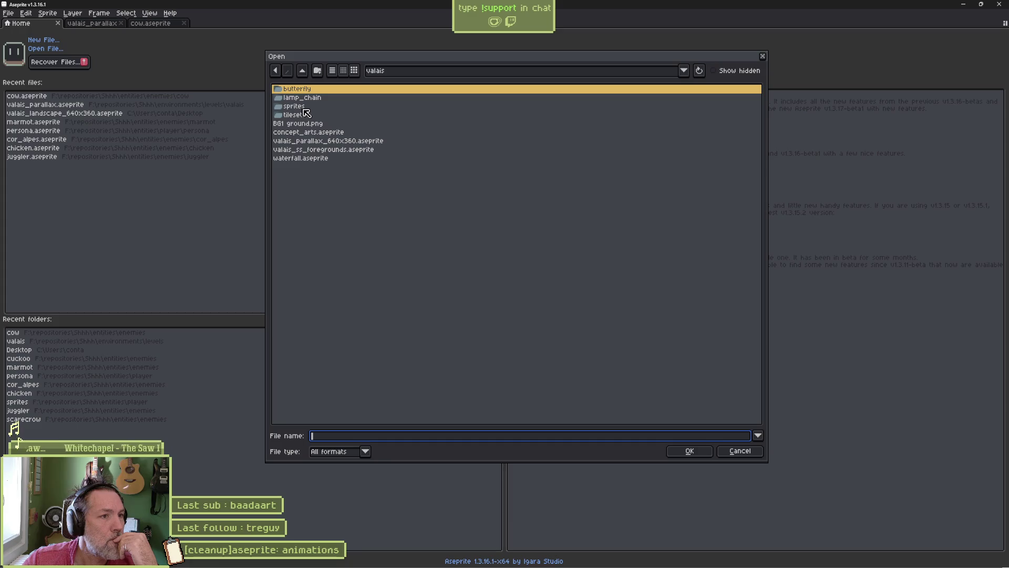
pyautogui.doubleClick(307, 112)
pyautogui.doubleClick(308, 99)
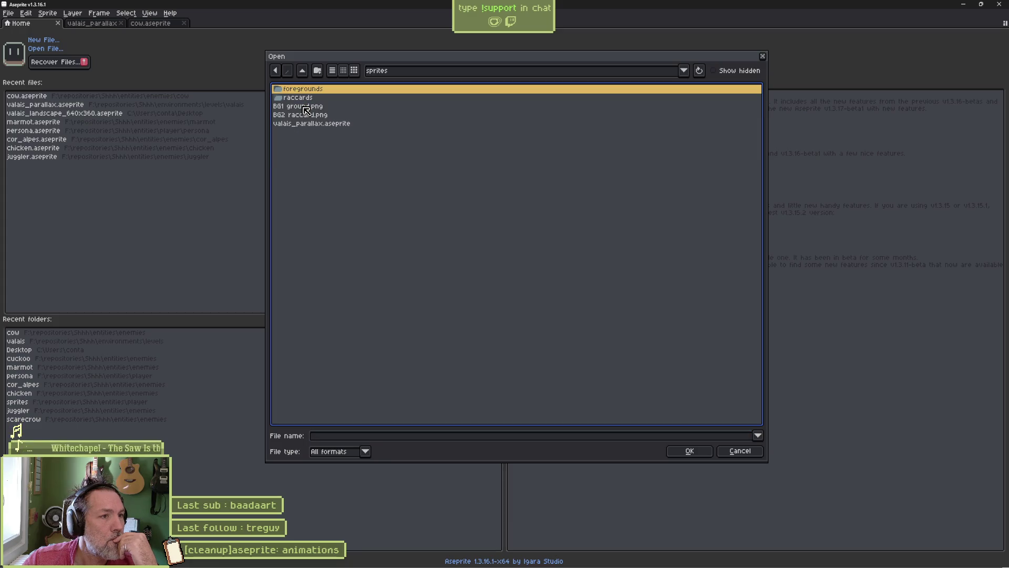
pyautogui.doubleClick(310, 99)
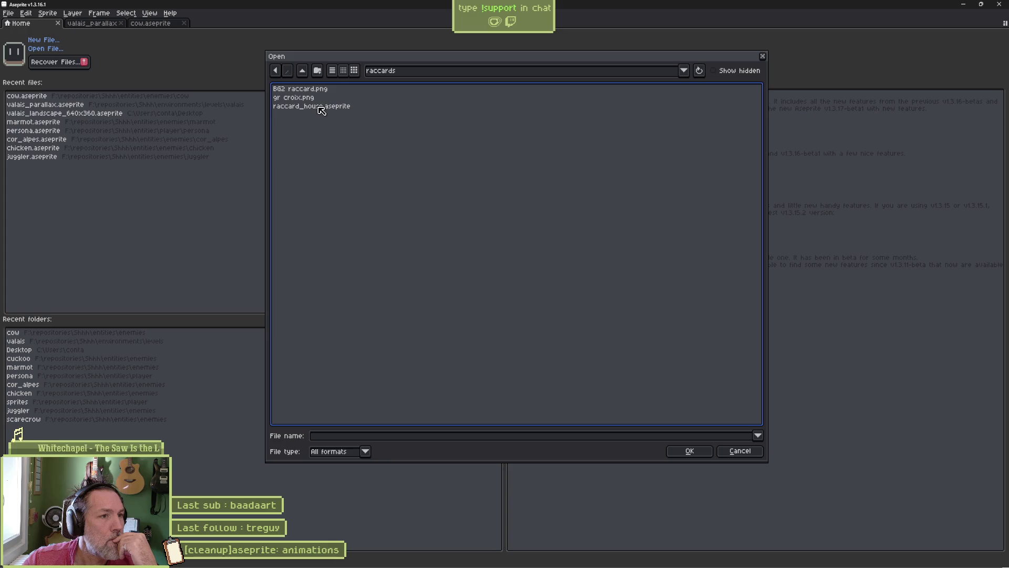
pyautogui.doubleClick(320, 106)
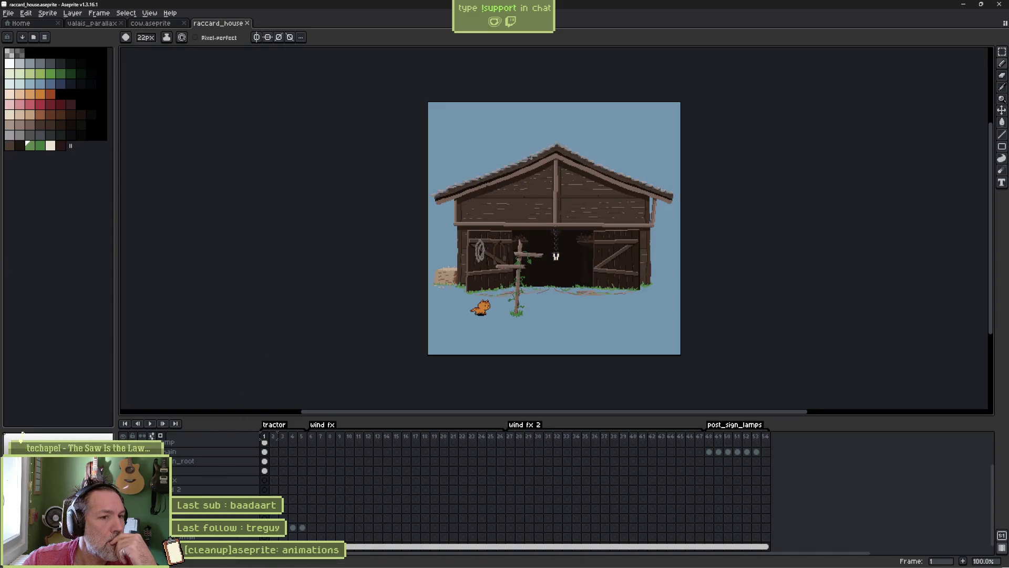
pyautogui.click(966, 6)
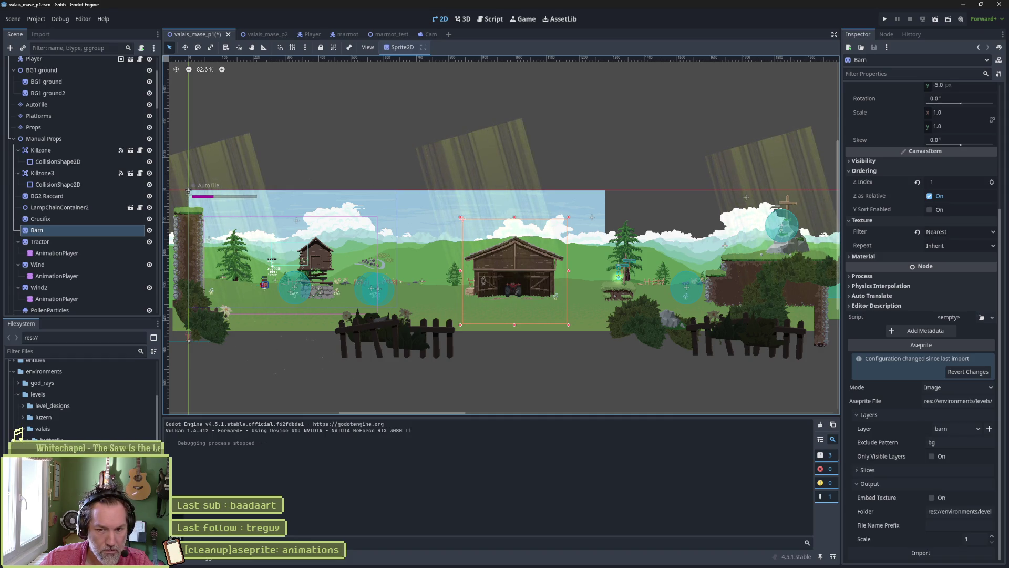
# - Apply the Barn's updated Aseprite import settings, then minimise Godot to the desktop
pyautogui.click(933, 555)
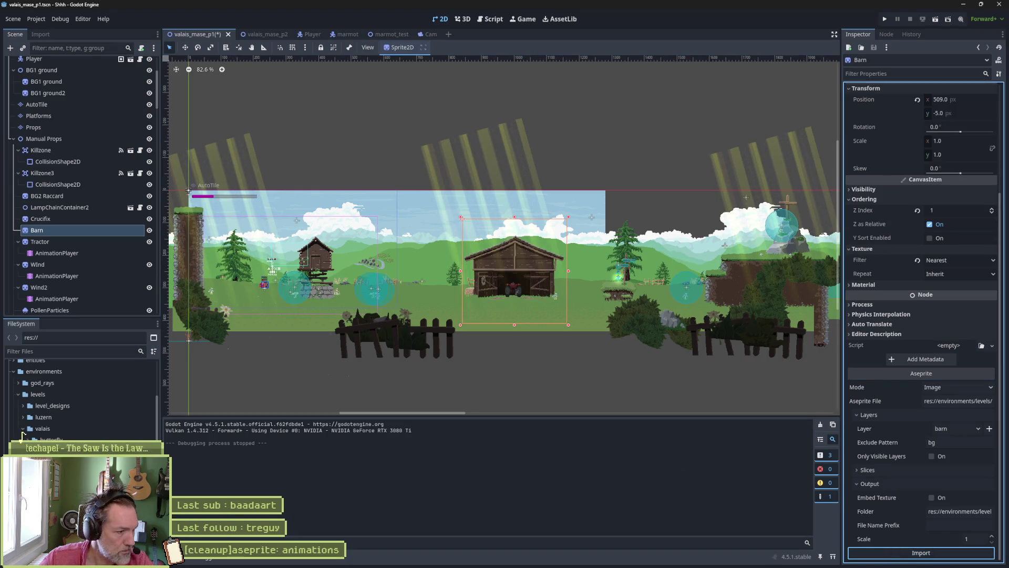
pyautogui.click(1004, 557)
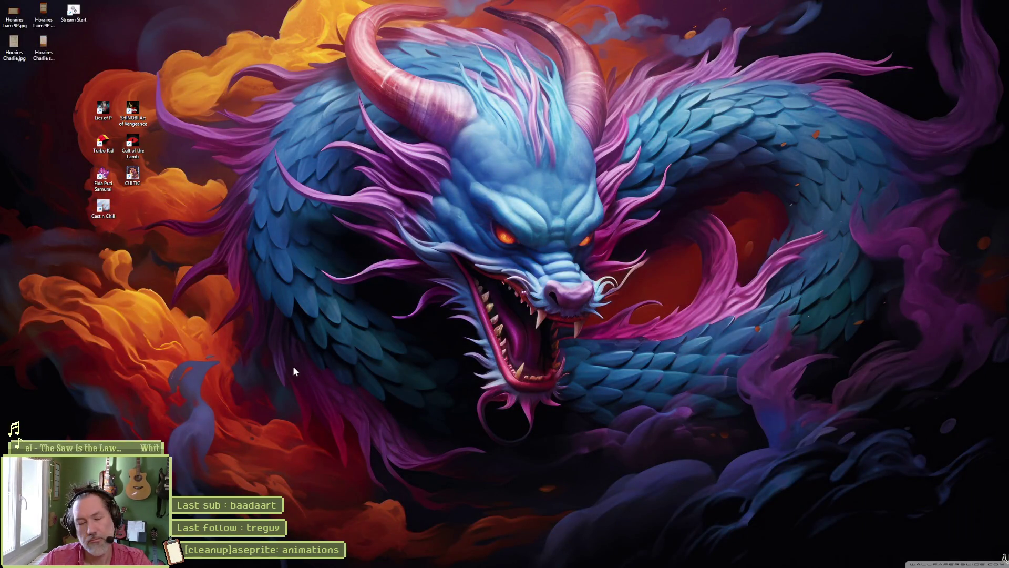
pyautogui.moveTo(436, 566)
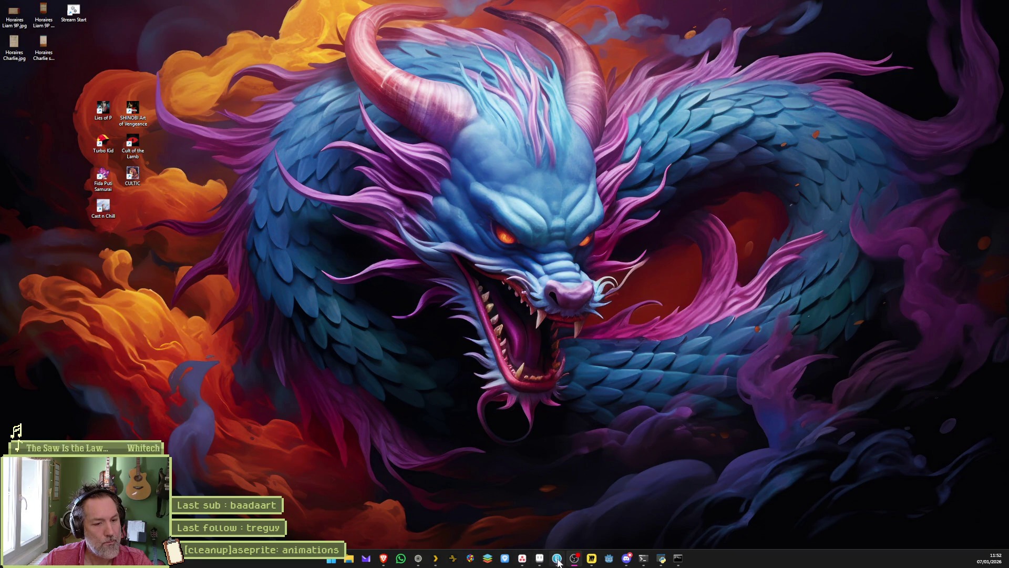
# - Watch the Planet Slinger video fullscreen in Discord's #show-me-your-project, then minimise Discord
pyautogui.click(626, 558)
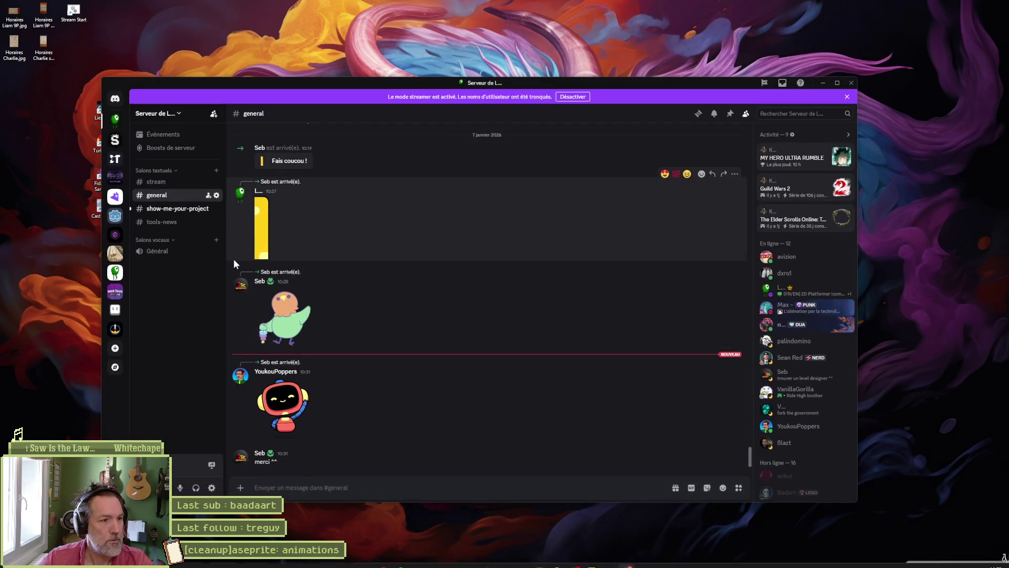
pyautogui.click(169, 208)
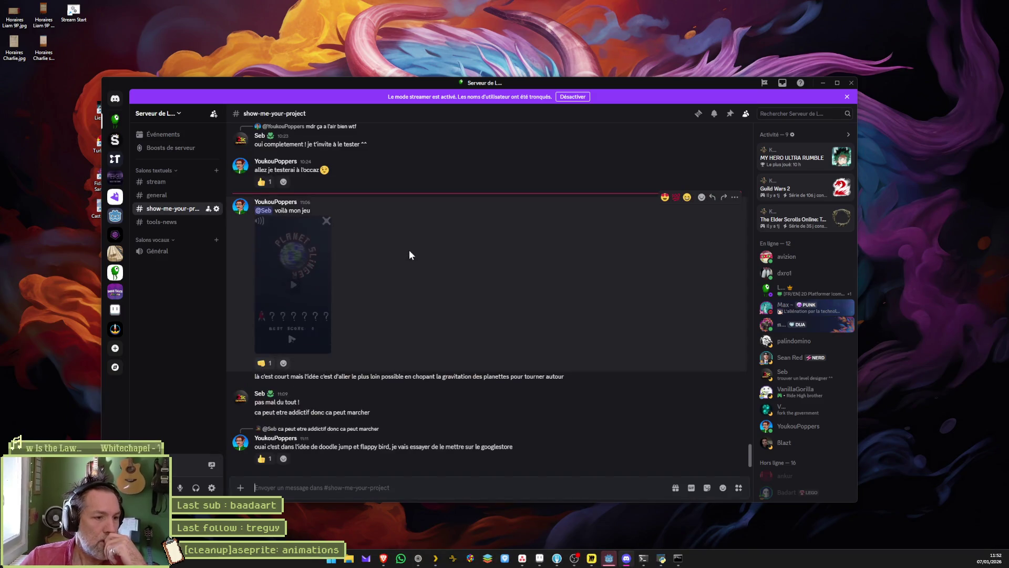
pyautogui.click(293, 285)
pyautogui.click(326, 346)
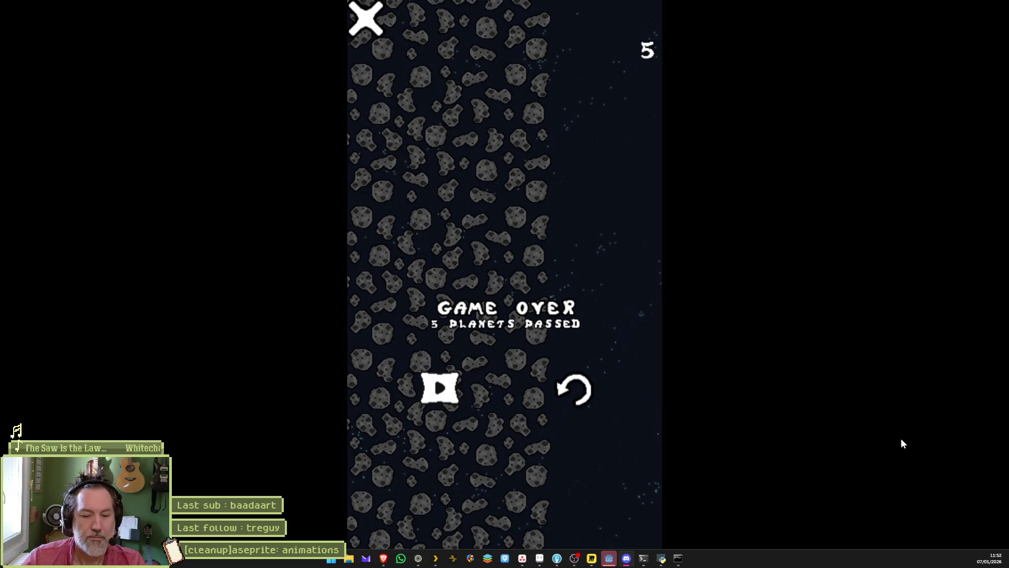
pyautogui.press('Escape')
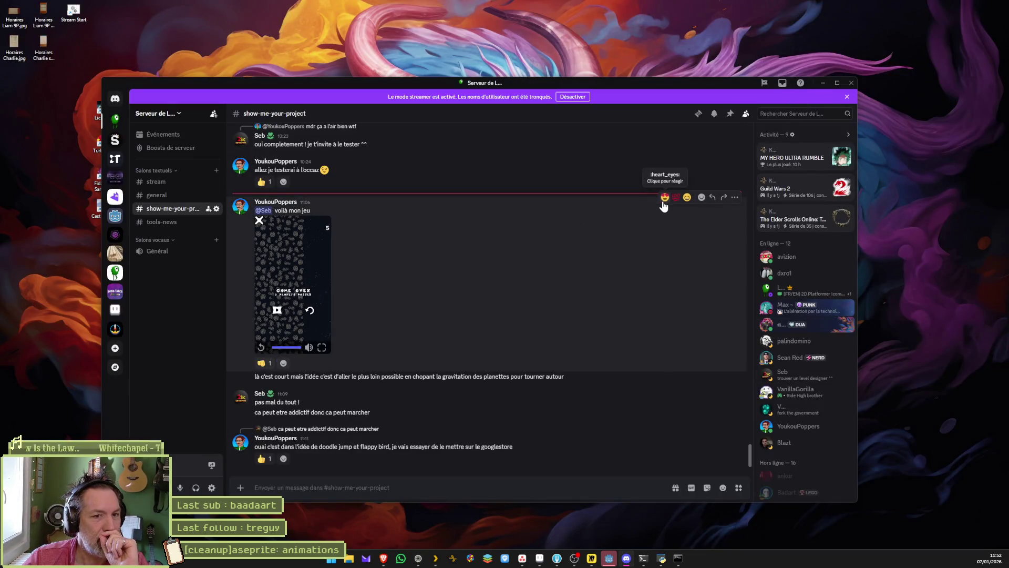
pyautogui.click(823, 83)
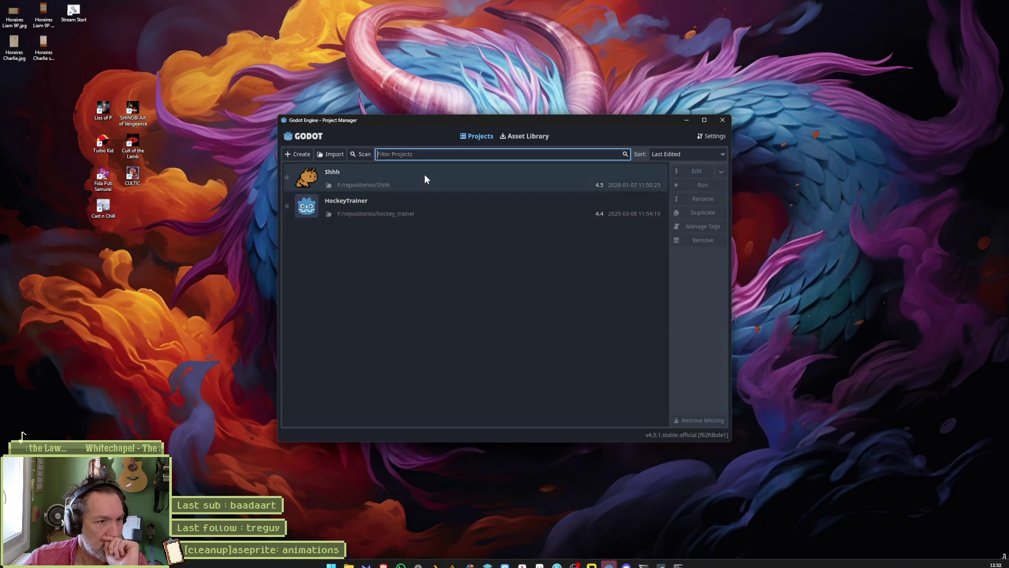
# - Launch the Shhh project and save and close the valais_mase_p1 and valais_mase_p2 scenes
pyautogui.doubleClick(424, 175)
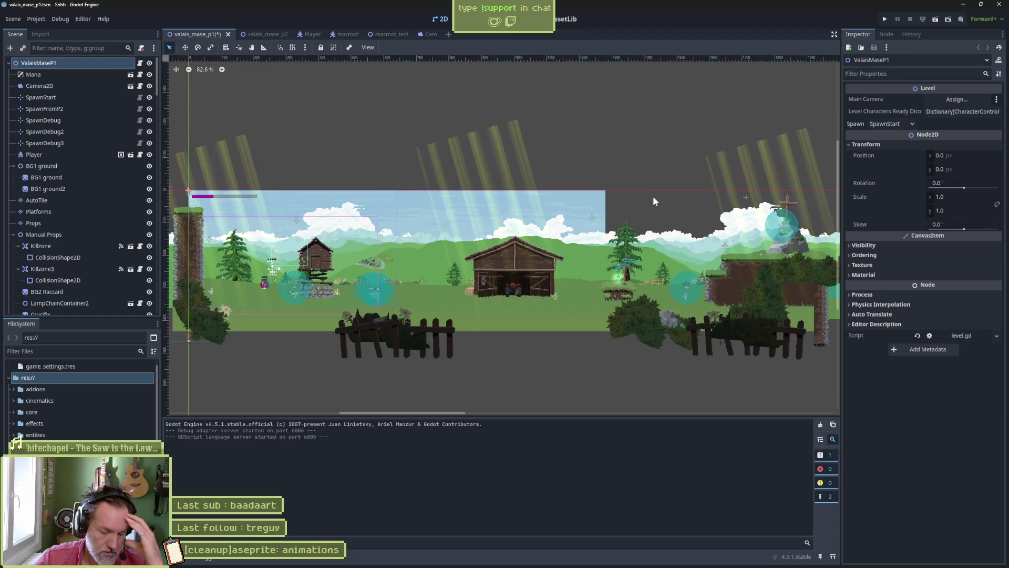
pyautogui.click(227, 34)
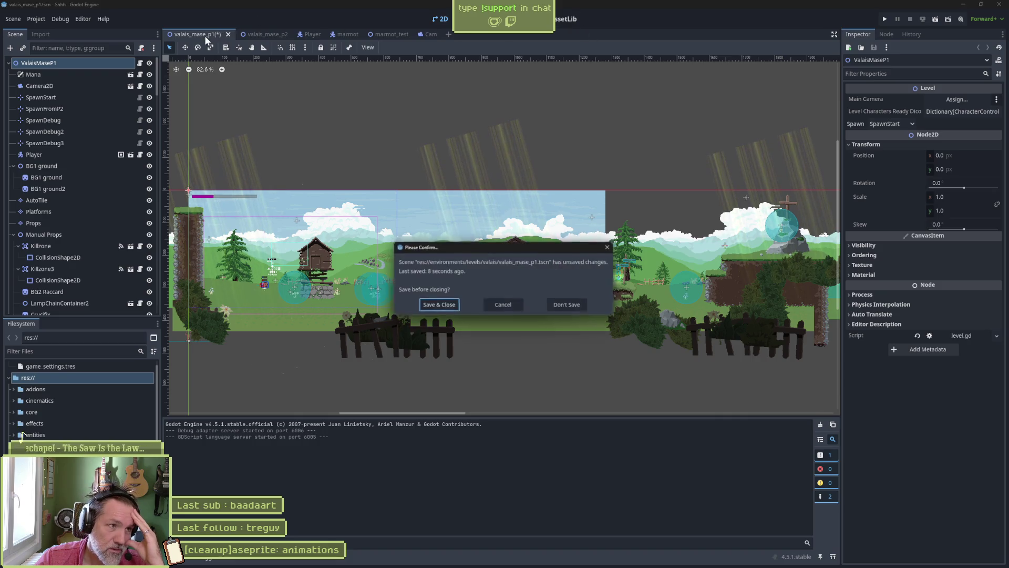
pyautogui.click(449, 310)
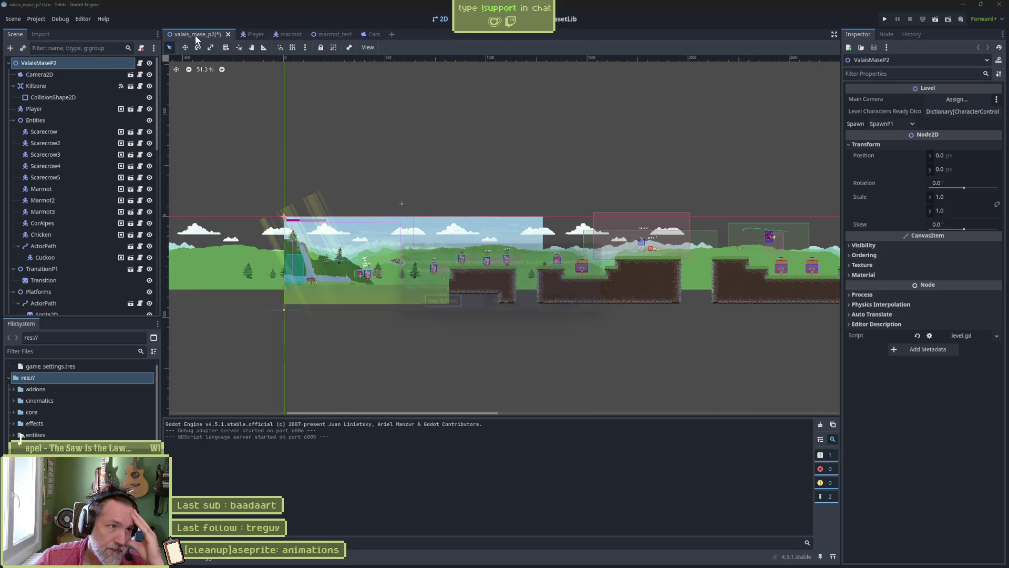
pyautogui.click(229, 35)
pyautogui.click(434, 306)
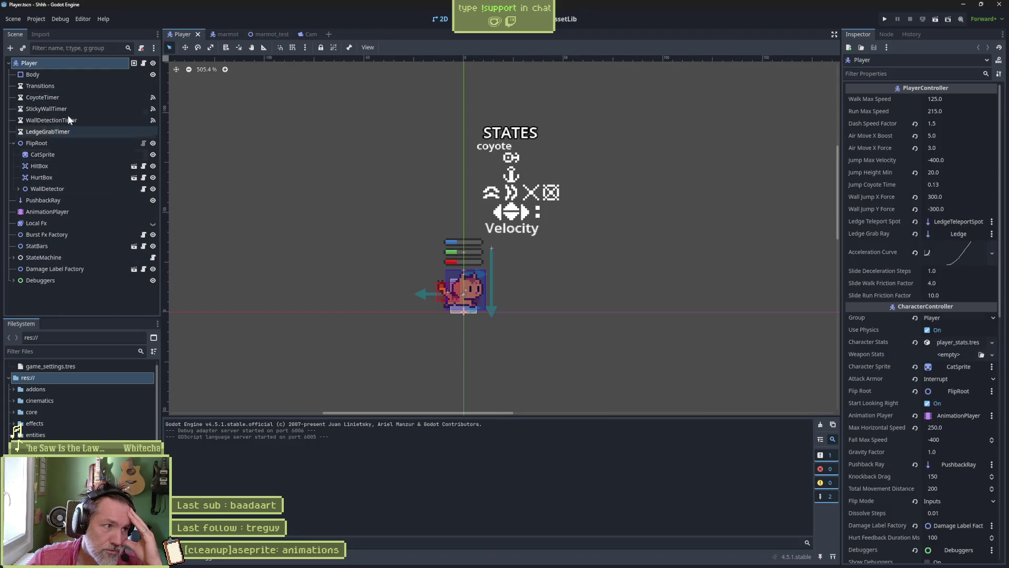
# - Discard a stray empty scene and reopen valais_mase_p1 through Quick Open with 'valais'
pyautogui.click(329, 35)
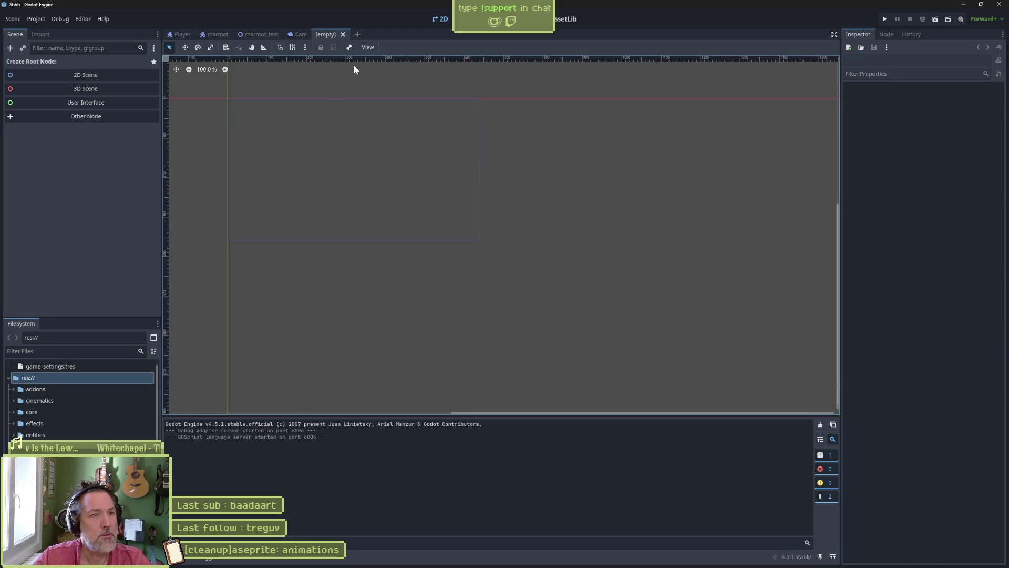
pyautogui.click(342, 35)
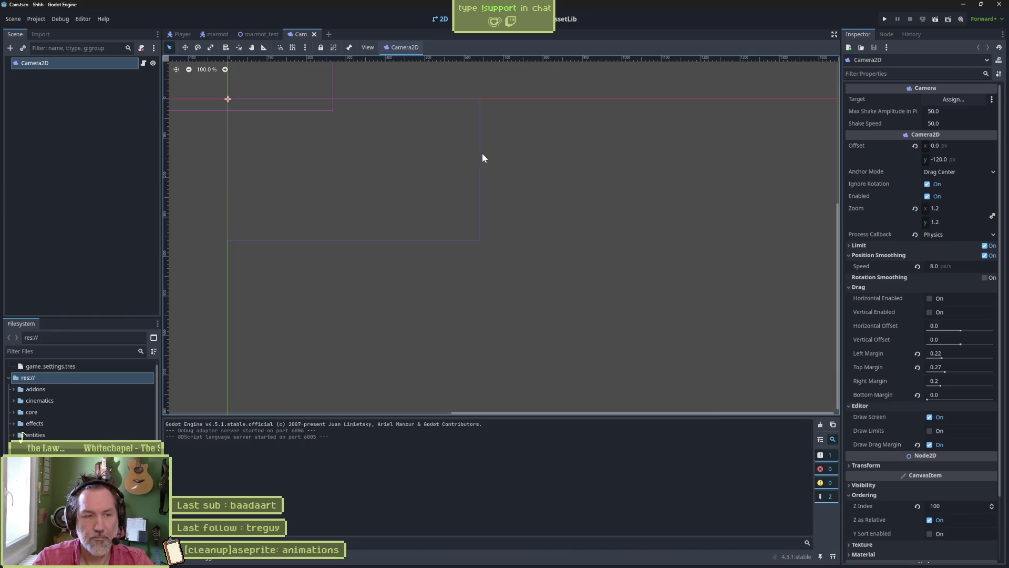
pyautogui.hotkey('ctrl', 'shift', 'o')
pyautogui.write('valais')
pyautogui.press('Return')
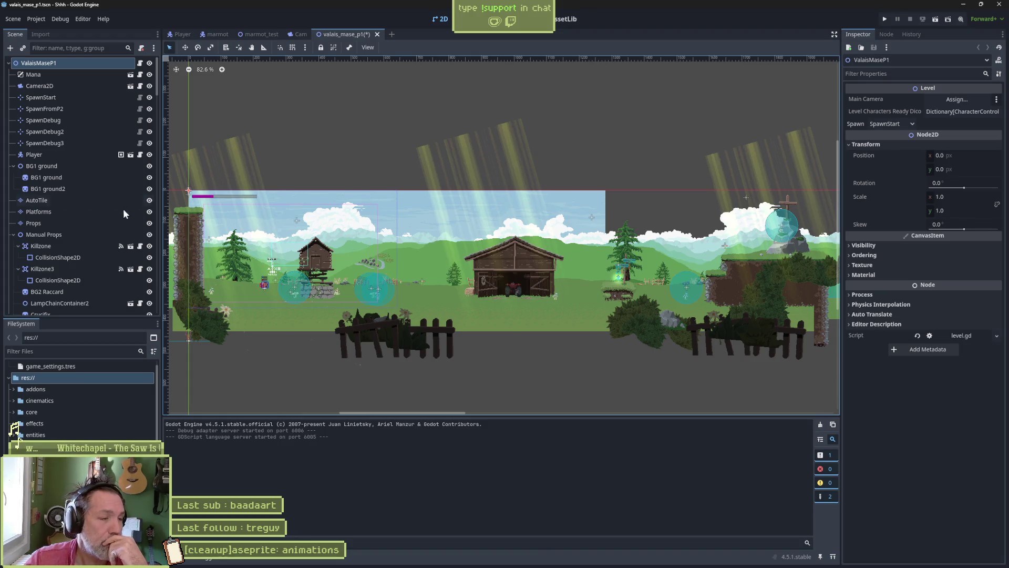
# - Select the Barn node, reimport its Aseprite file, and dismiss the AnimationPlayer-not-found alert
pyautogui.scroll(-3, 53, 210)
pyautogui.scroll(-2, 39, 238)
pyautogui.click(37, 231)
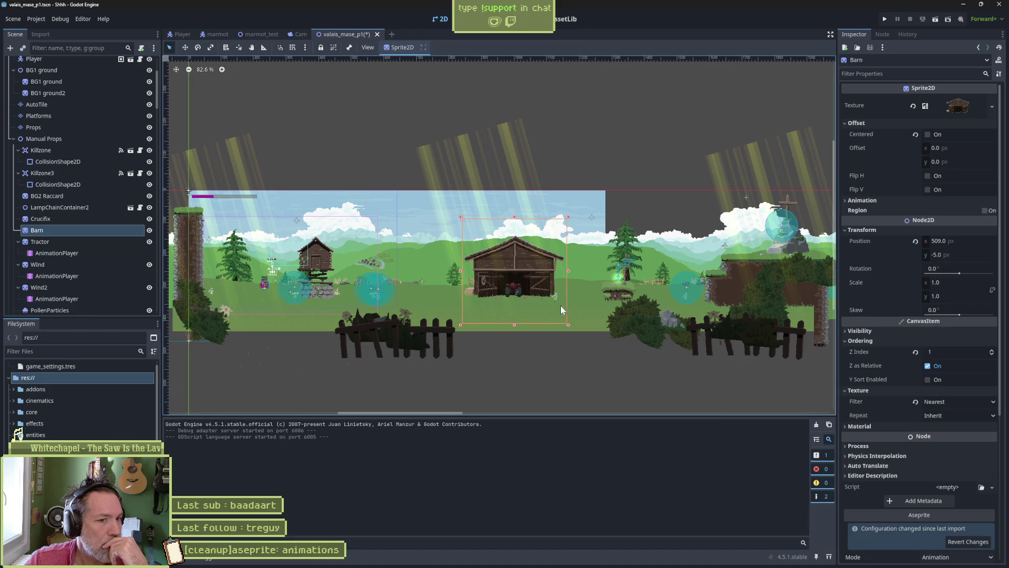
pyautogui.scroll(-5, 931, 421)
pyautogui.click(961, 331)
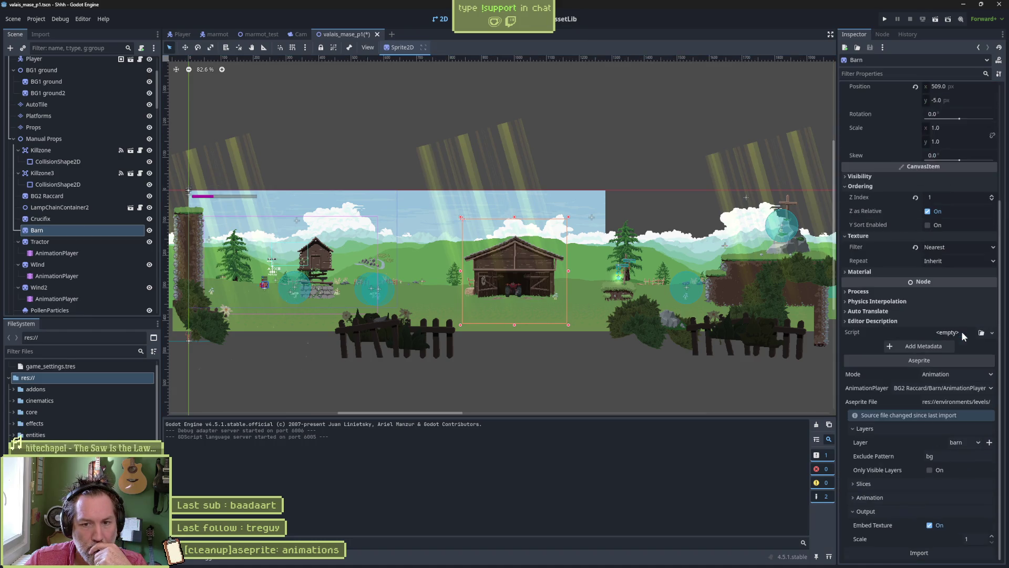
pyautogui.click(926, 552)
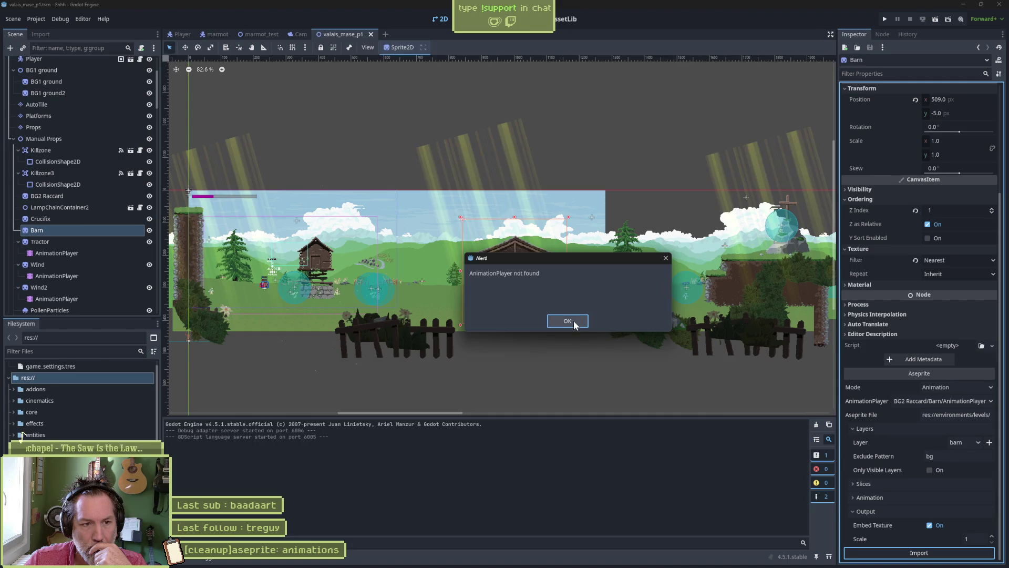
pyautogui.click(568, 321)
# - Set the Barn import to Image mode with only the barn layer, and Embed Texture off
pyautogui.click(967, 386)
pyautogui.click(938, 411)
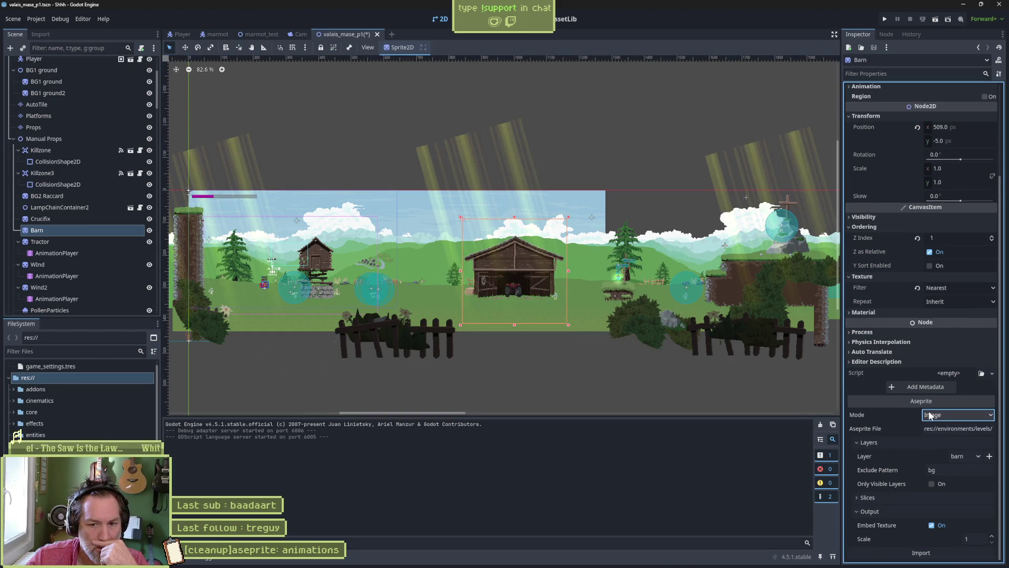
pyautogui.click(958, 455)
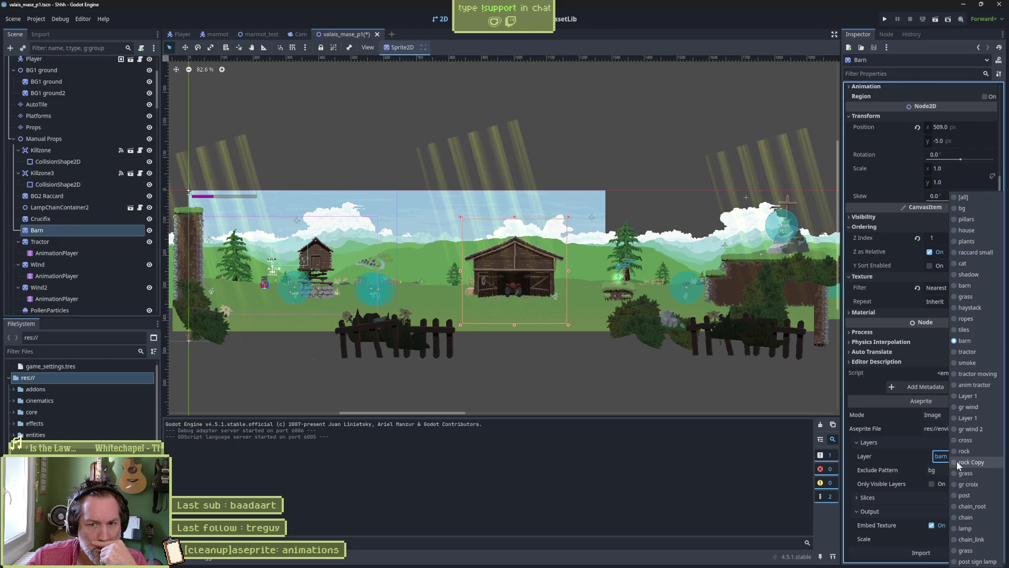
pyautogui.click(875, 455)
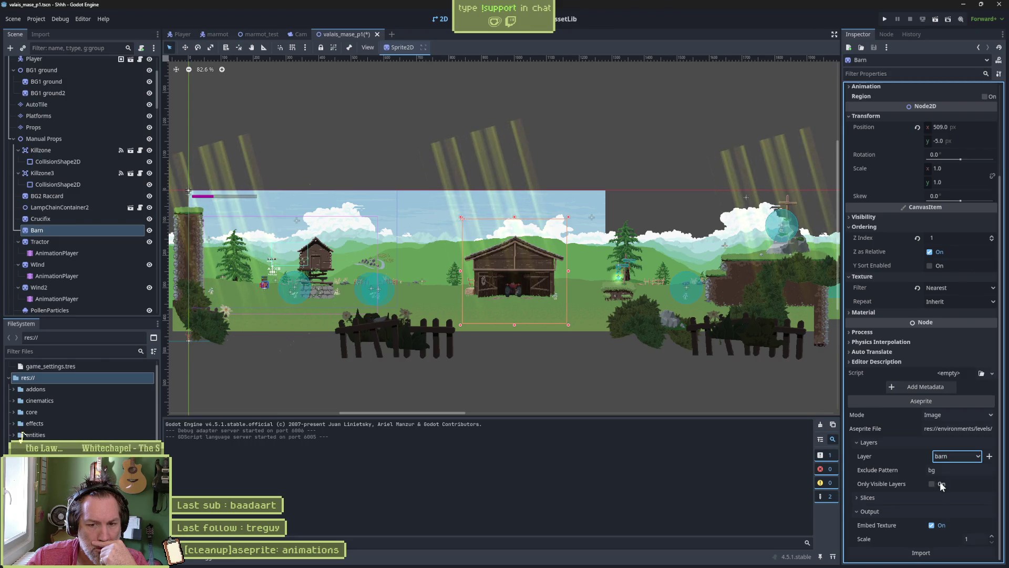
pyautogui.click(932, 525)
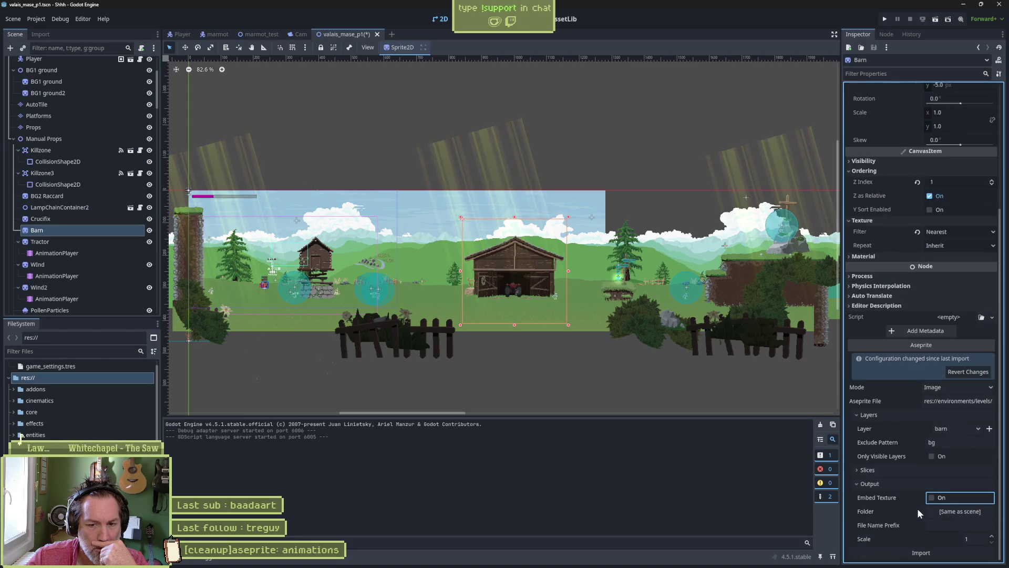
# - Set the output folder to res://environments/levels/valais/sprites/raccards and reimport the Barn
pyautogui.click(972, 512)
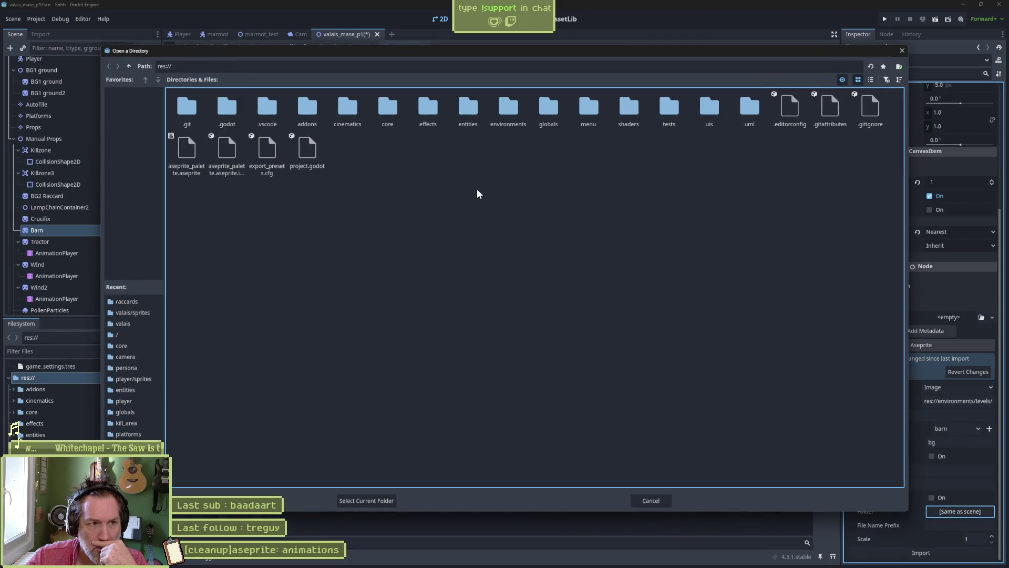
pyautogui.doubleClick(508, 108)
pyautogui.click(235, 105)
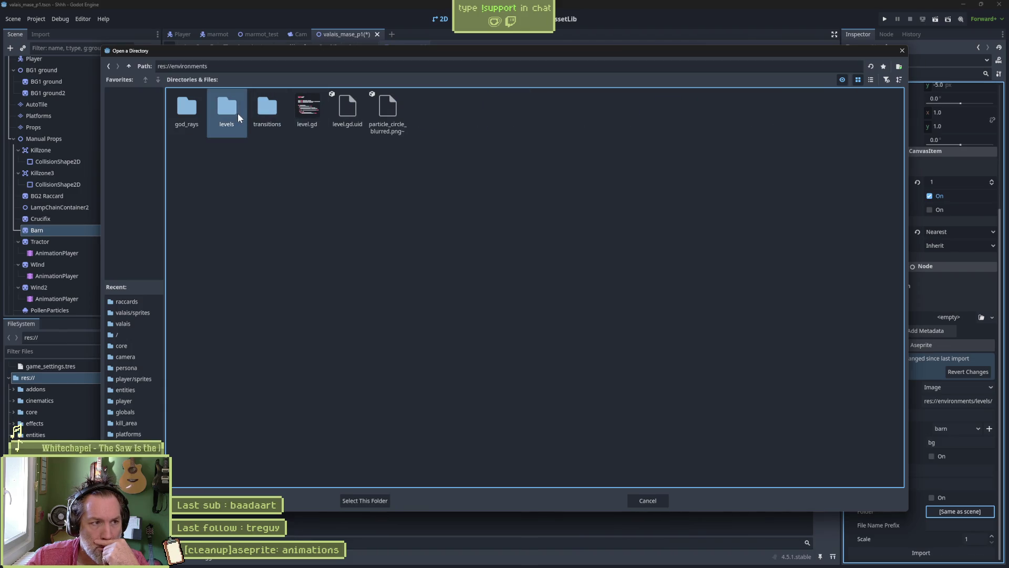
pyautogui.doubleClick(238, 113)
pyautogui.click(261, 114)
pyautogui.doubleClick(266, 109)
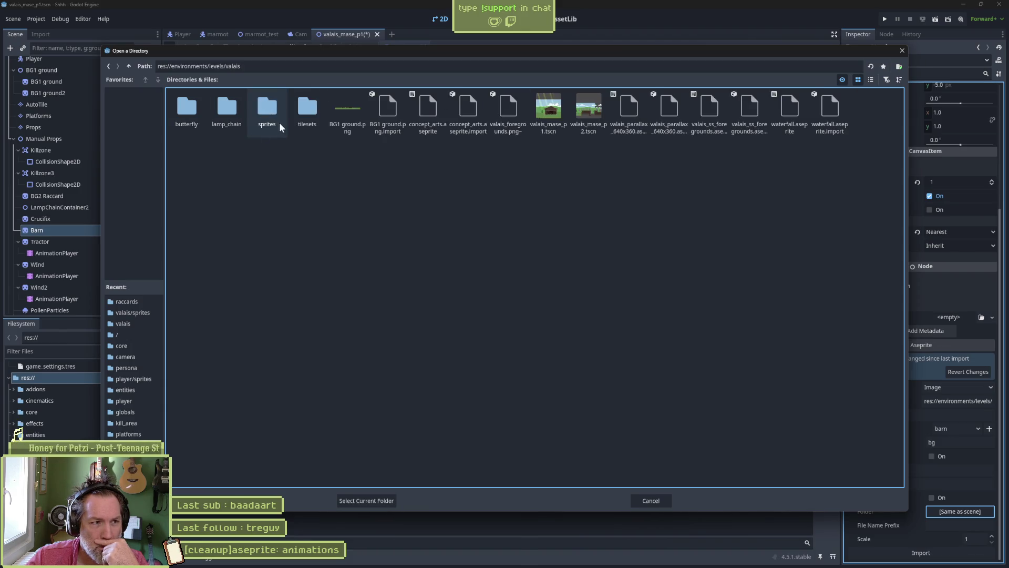
pyautogui.click(267, 109)
pyautogui.doubleClick(267, 109)
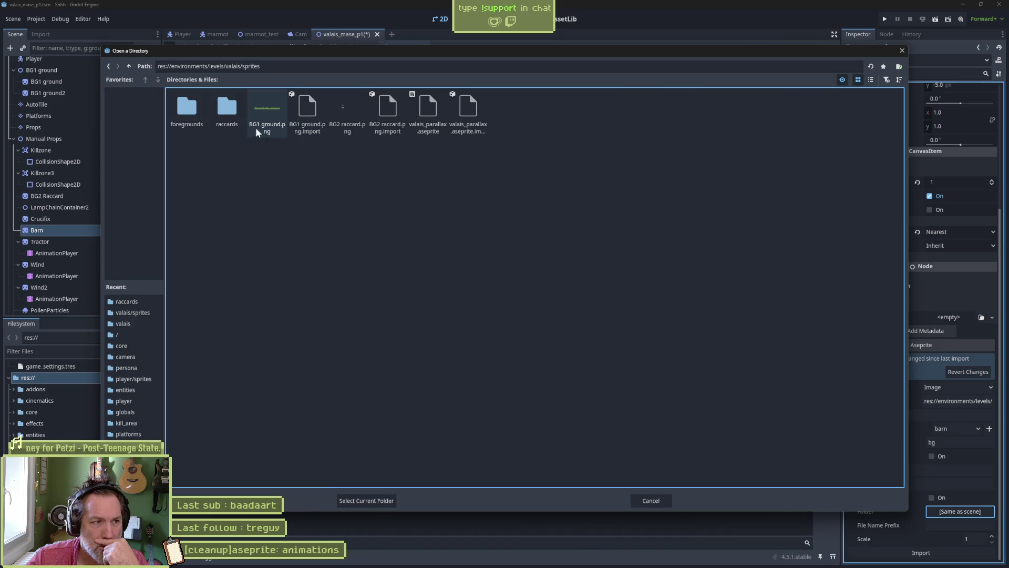
pyautogui.doubleClick(228, 109)
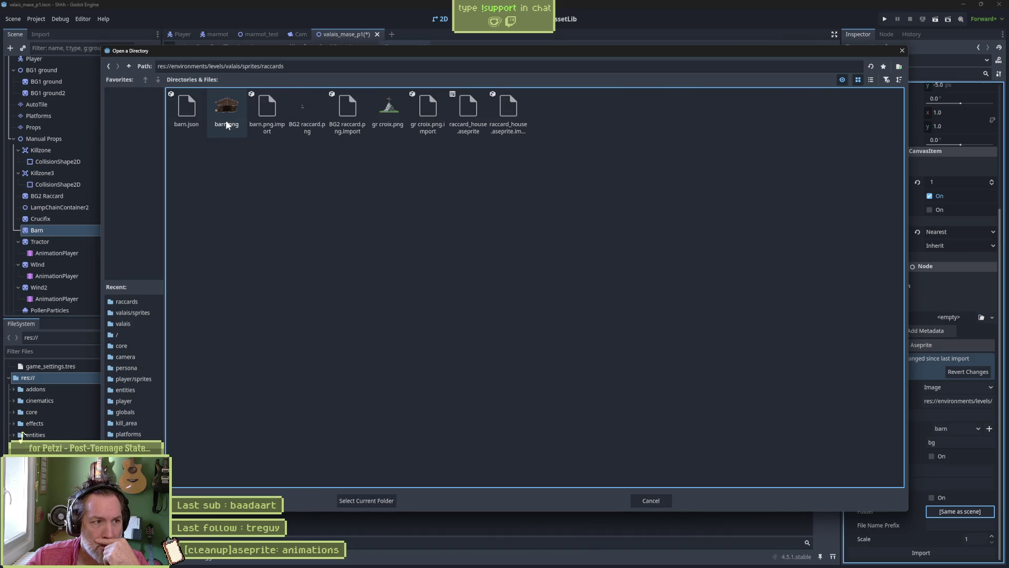
pyautogui.click(358, 500)
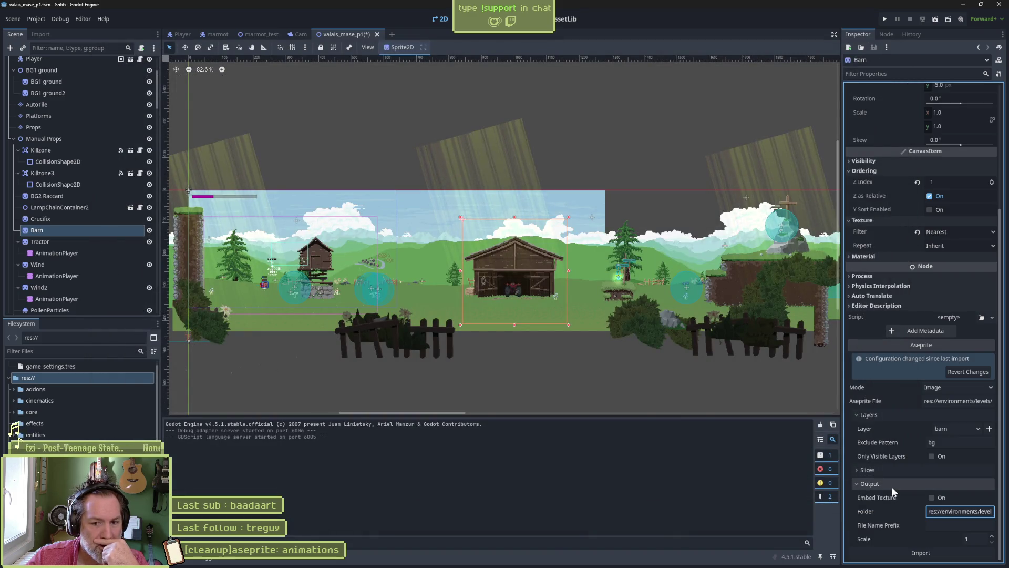
pyautogui.click(910, 552)
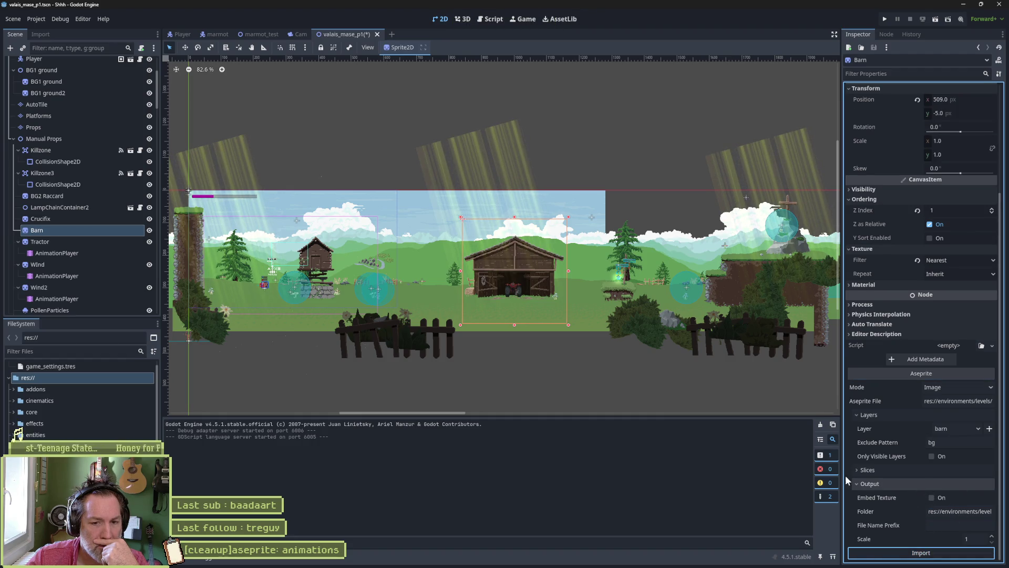
pyautogui.press('super+d')
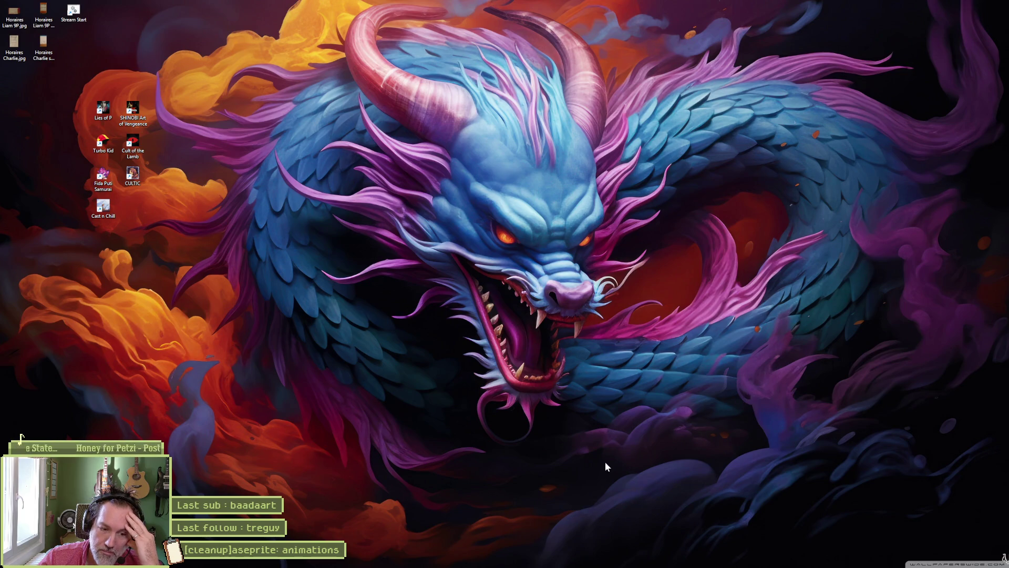
# - Relaunch Godot and reopen the Shhh project with the valais_mase_p1 level
pyautogui.moveTo(533, 565)
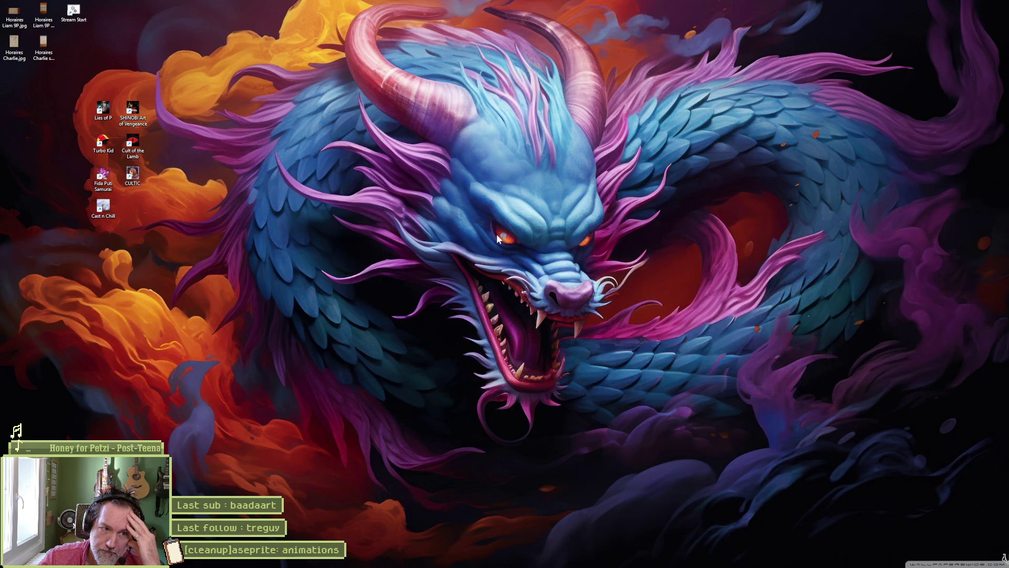
pyautogui.doubleClick(488, 175)
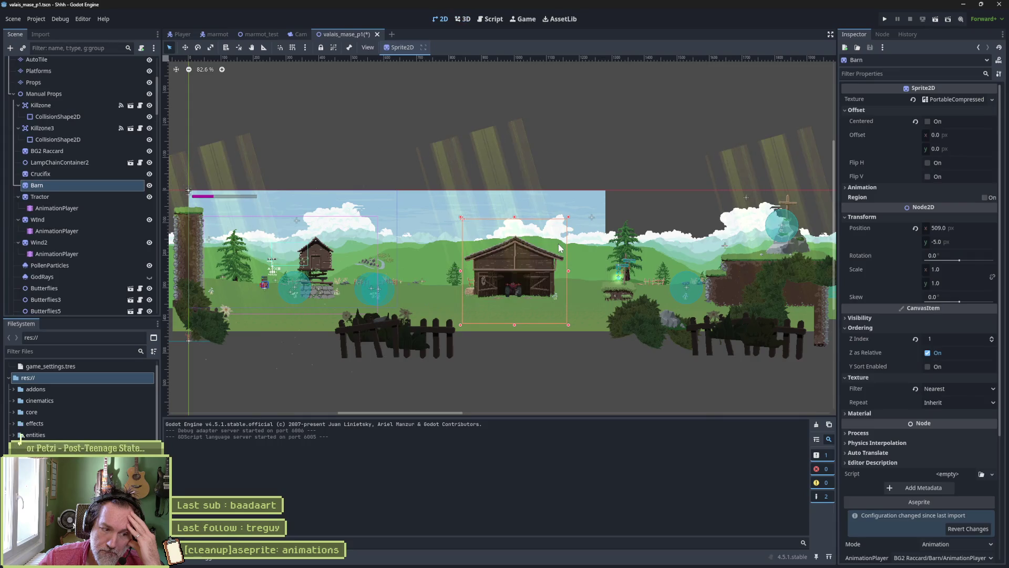
# - Switch the Barn's Aseprite import mode to Image and reimport it
pyautogui.scroll(-5, 885, 393)
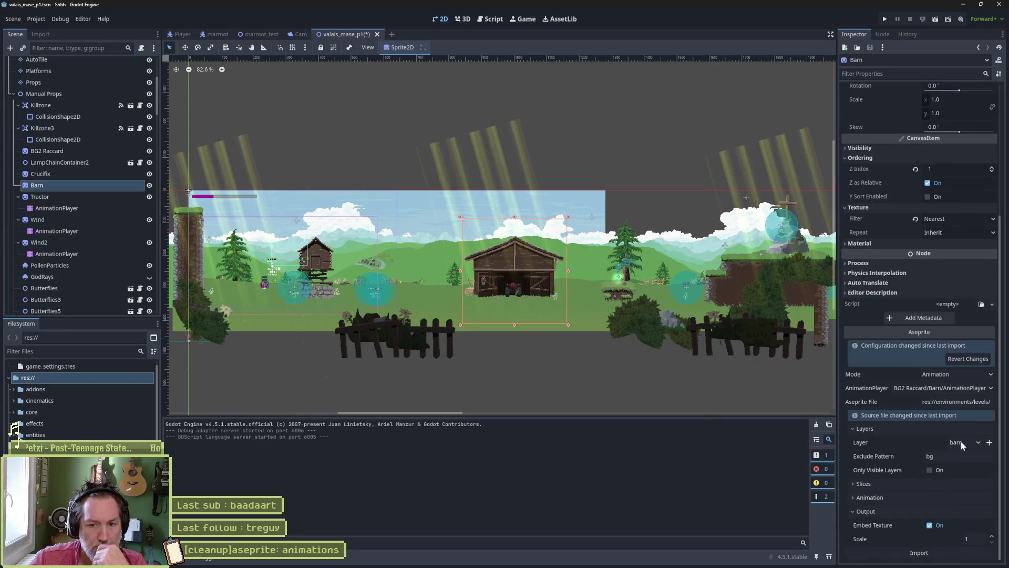
pyautogui.click(960, 374)
pyautogui.click(950, 394)
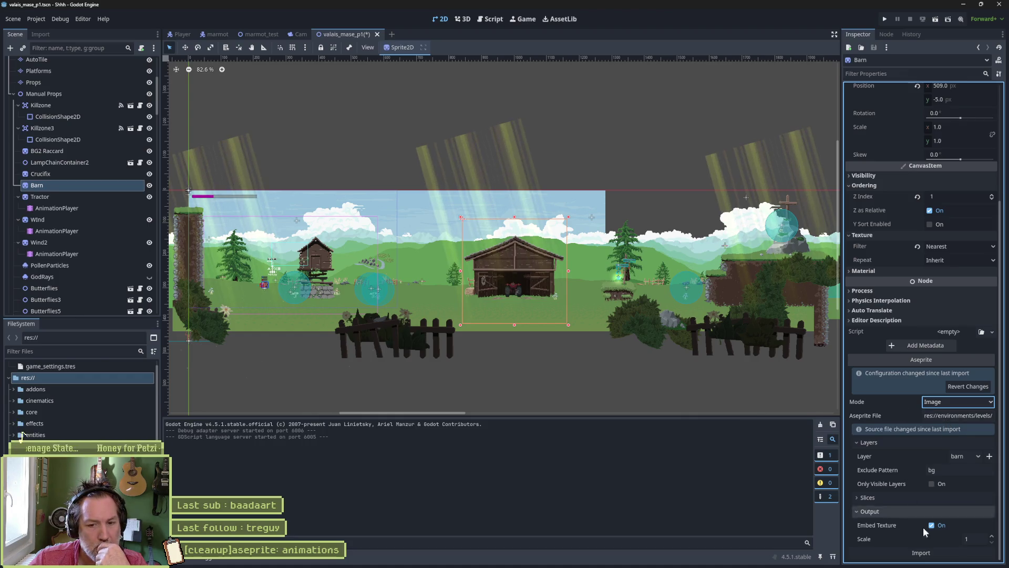
pyautogui.click(930, 553)
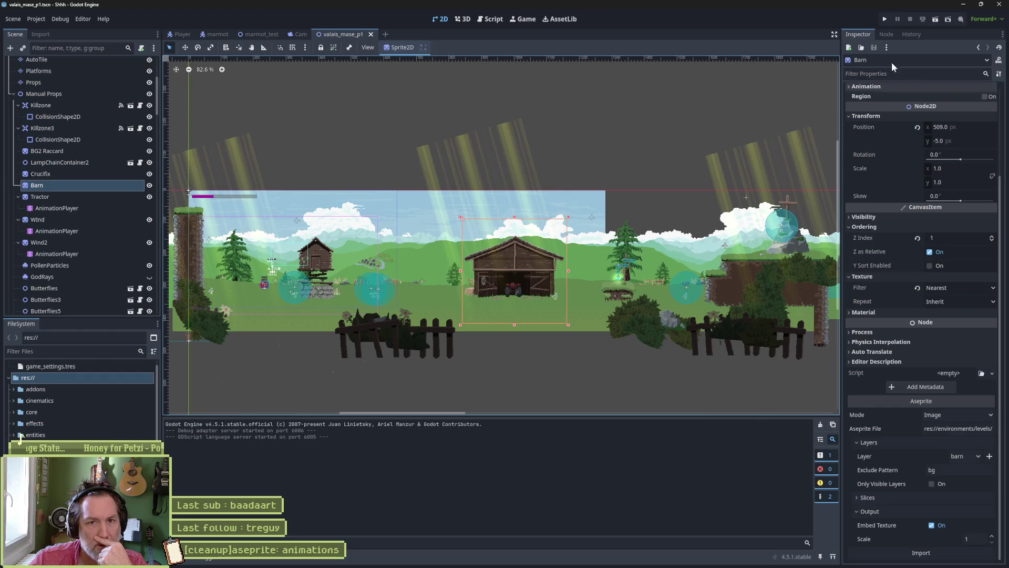
pyautogui.press('super+d')
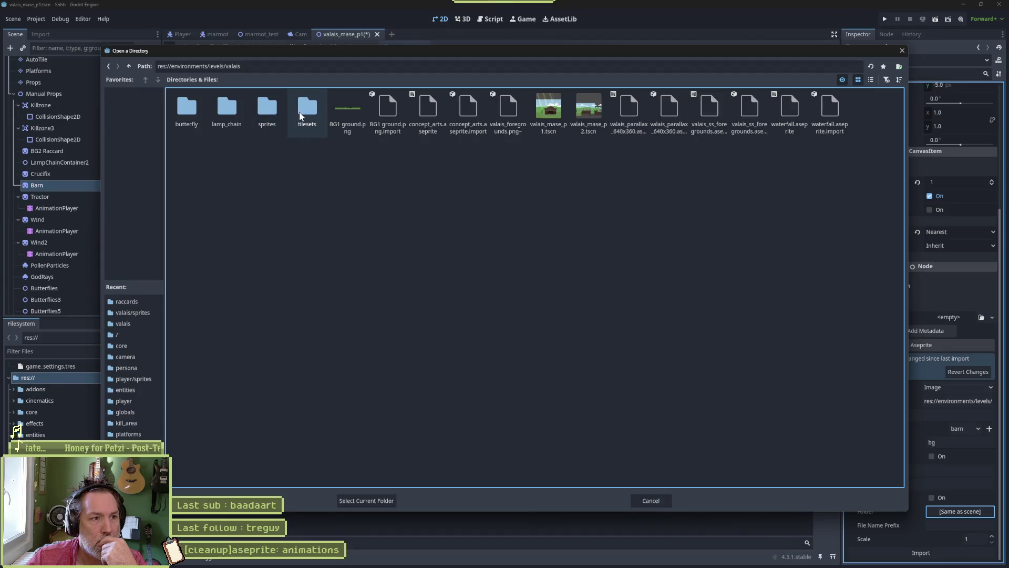
# - Choose the sprites/raccards folder as the Barn's texture output and reimport it
pyautogui.doubleClick(262, 111)
pyautogui.doubleClick(231, 113)
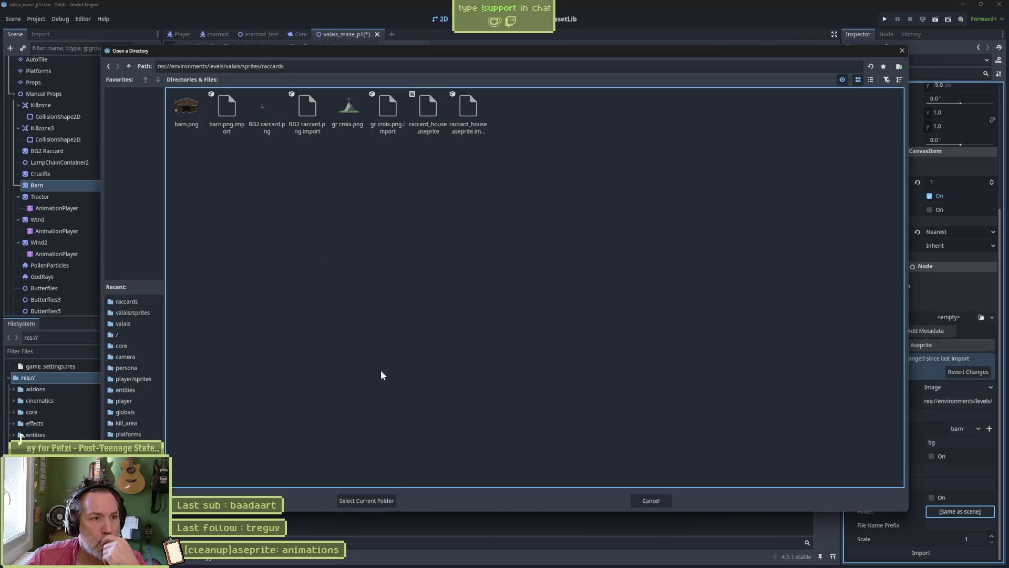
pyautogui.click(384, 501)
pyautogui.click(913, 552)
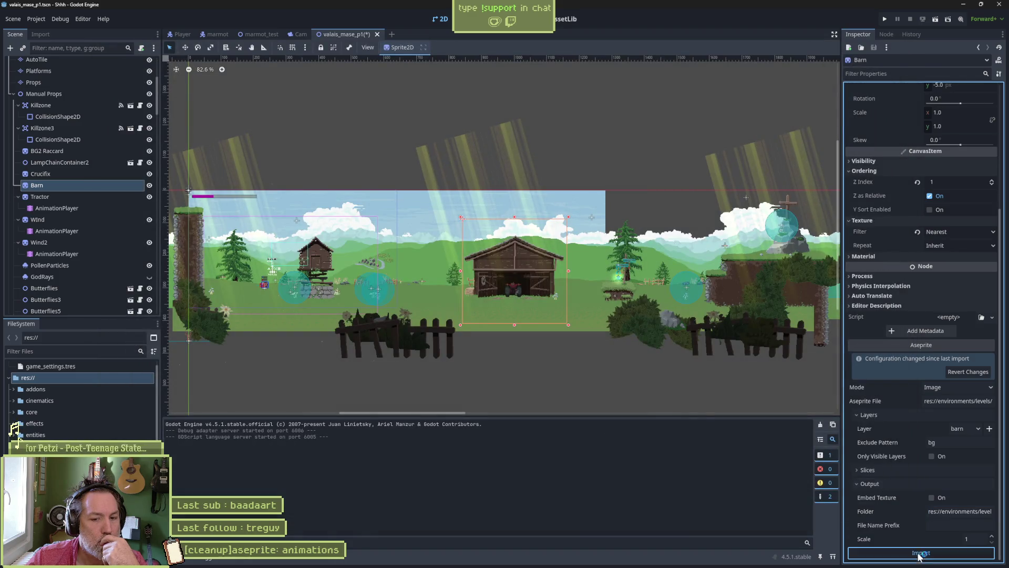
pyautogui.click(852, 482)
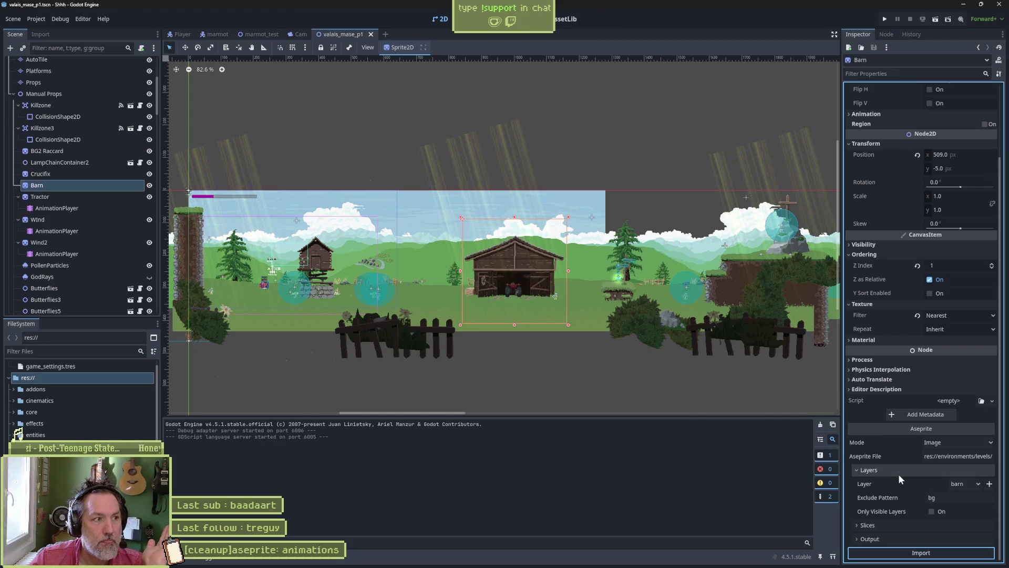
pyautogui.click(893, 534)
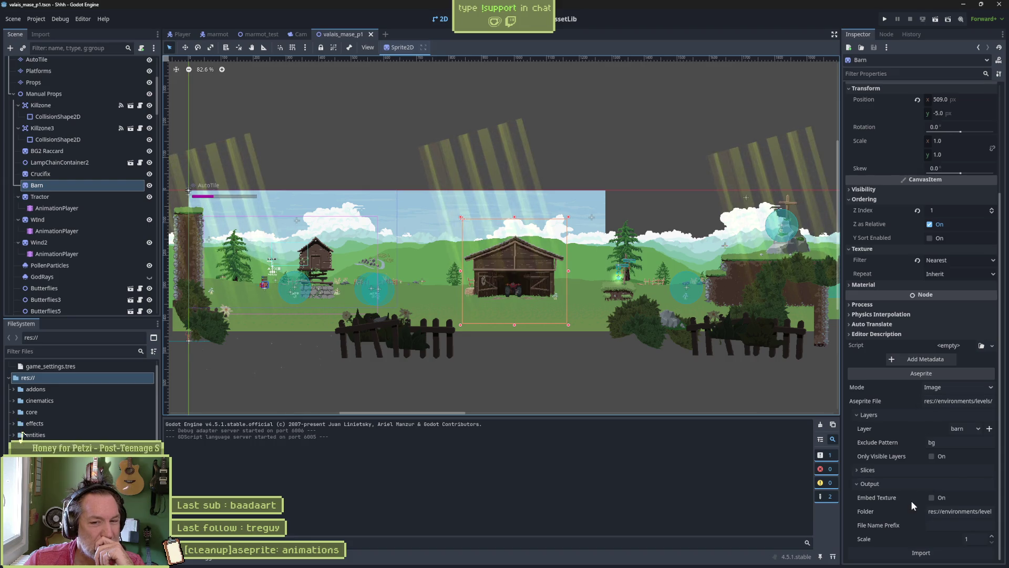
pyautogui.click(62, 197)
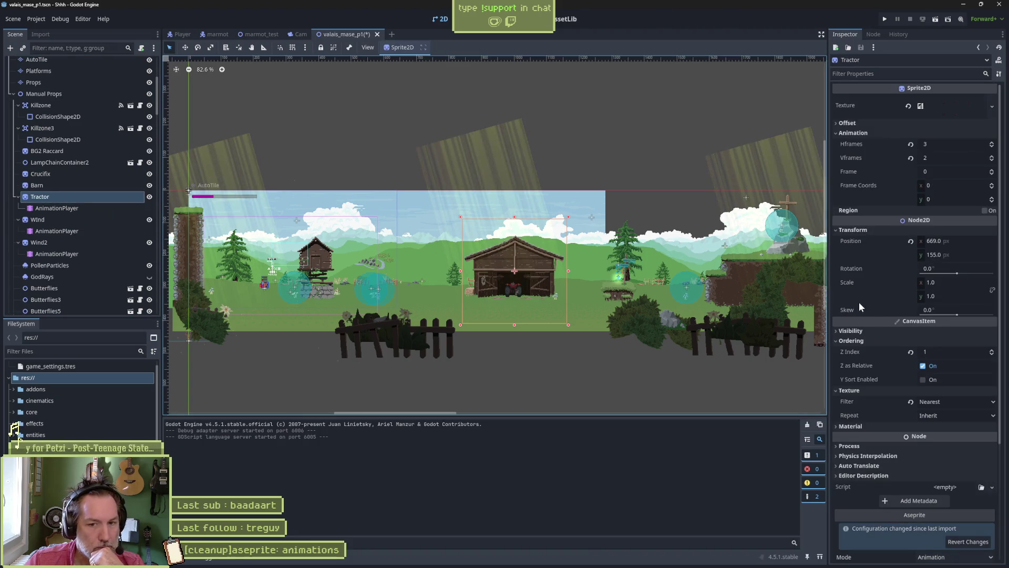
# - Collapse the Tractor's Ordering, Texture, Transform and Animation inspector sections
pyautogui.click(870, 340)
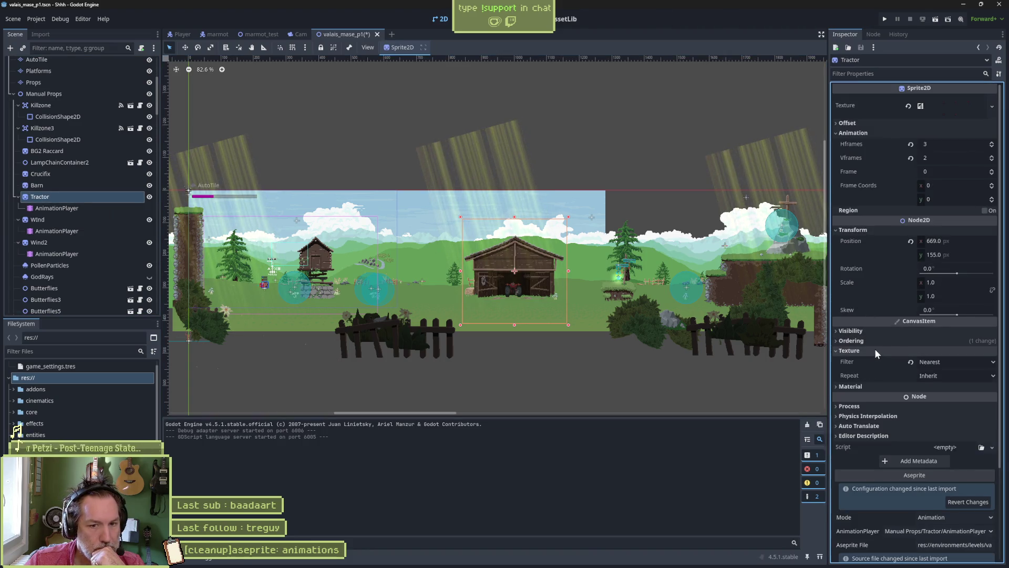
pyautogui.click(875, 349)
pyautogui.click(858, 231)
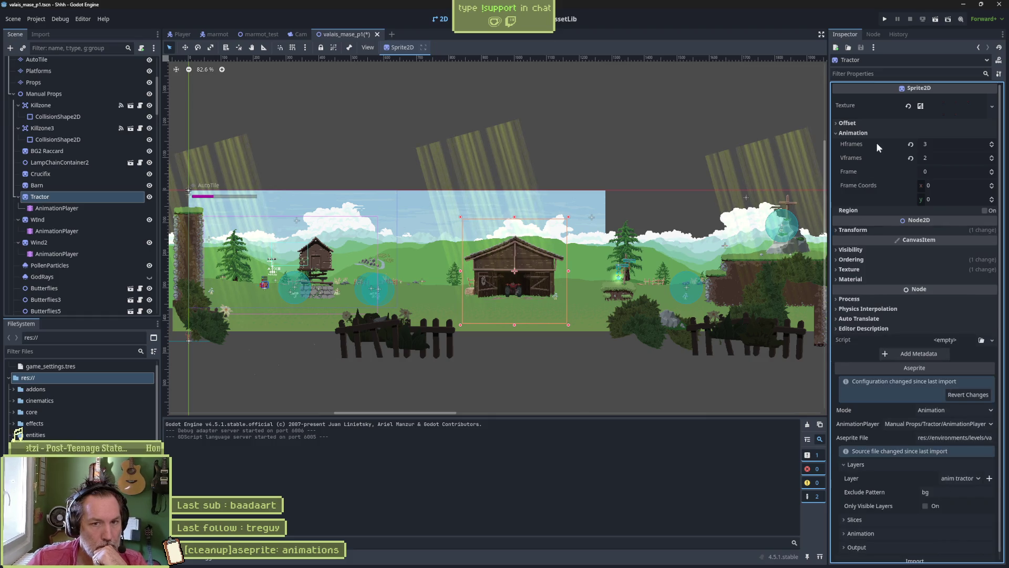
pyautogui.click(877, 133)
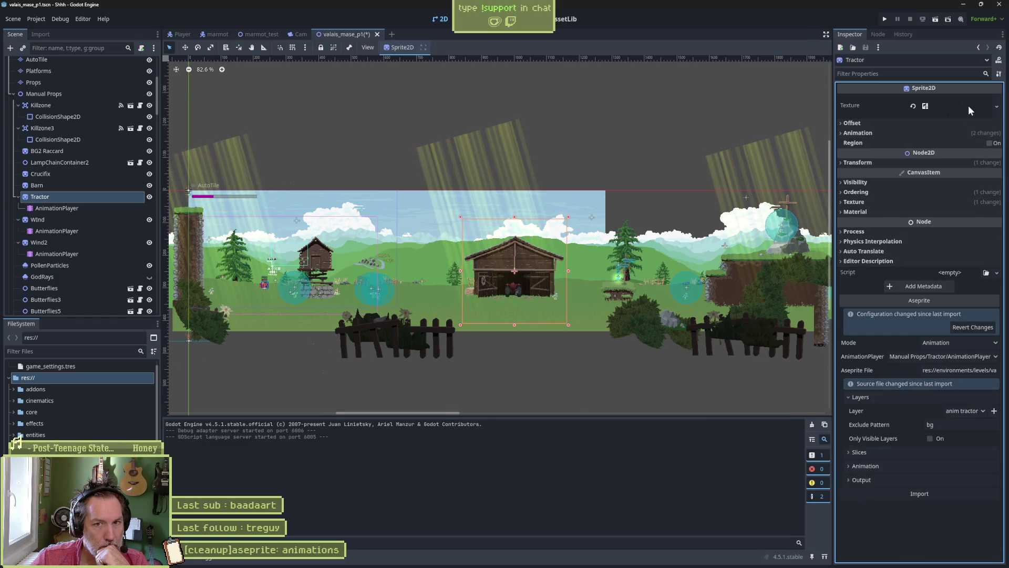
# - Keep the Tractor's own AnimationPlayer as the import target and reimport the tractor animation
pyautogui.click(968, 359)
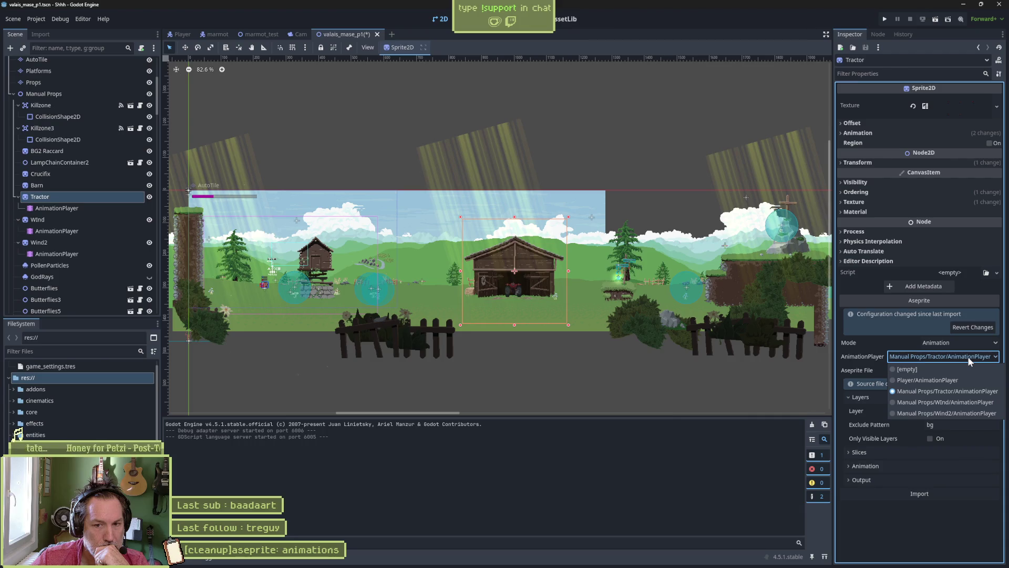
pyautogui.click(916, 523)
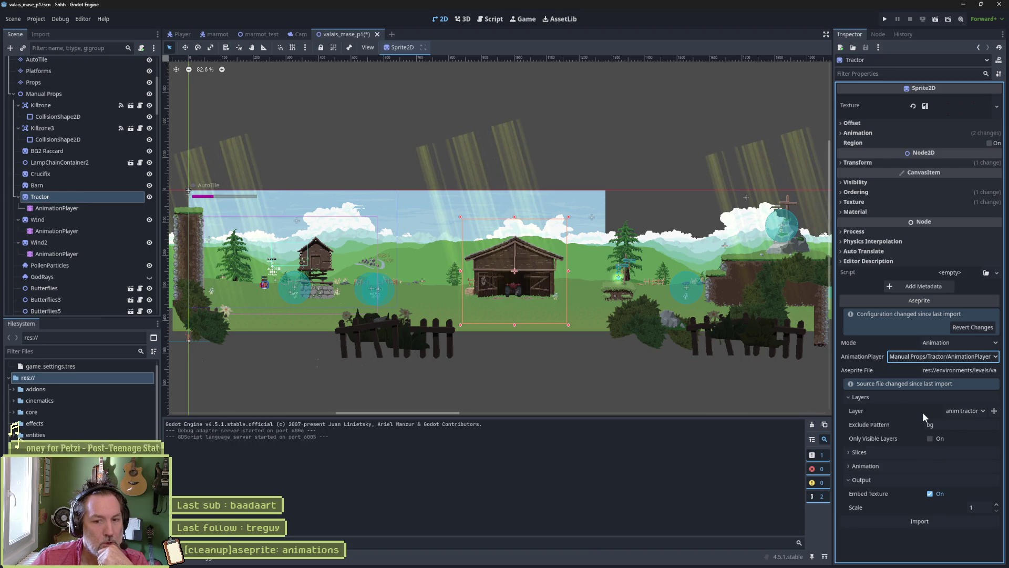
pyautogui.click(916, 521)
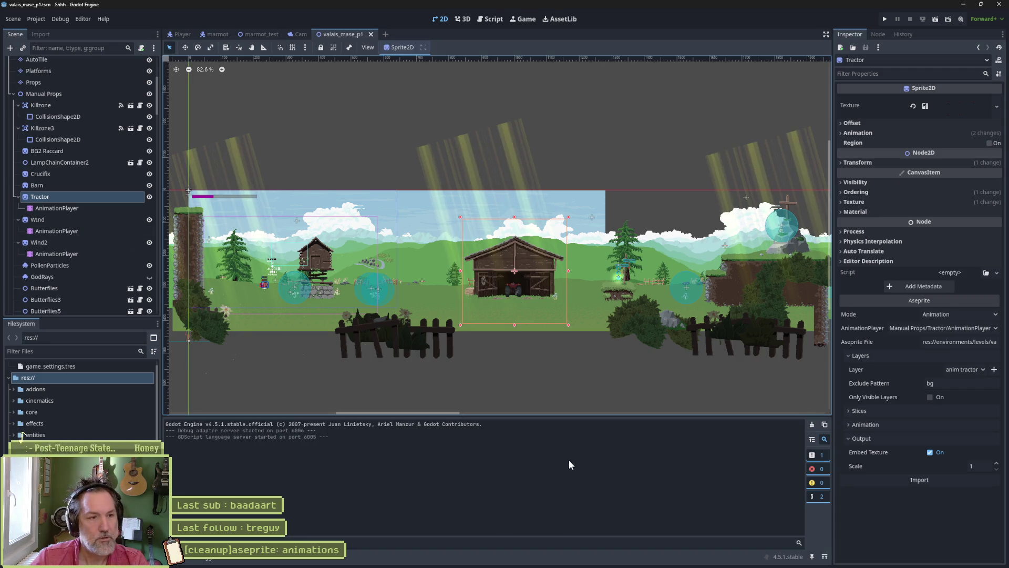
pyautogui.scroll(5, 31, 73)
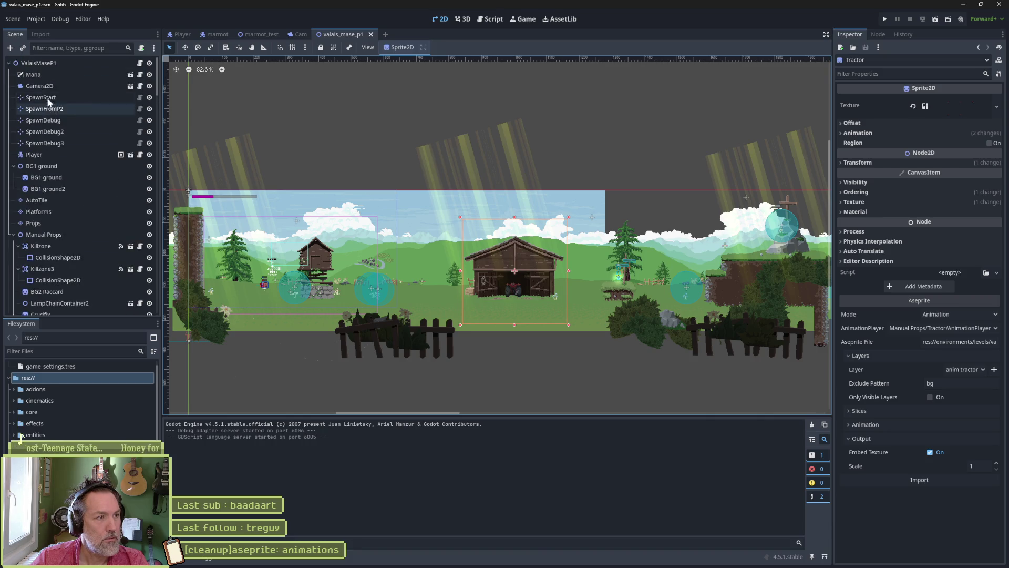
# - Playtest valais_mase_p1 with F6 to check the barn and tractor, then stop with F8
pyautogui.click(39, 63)
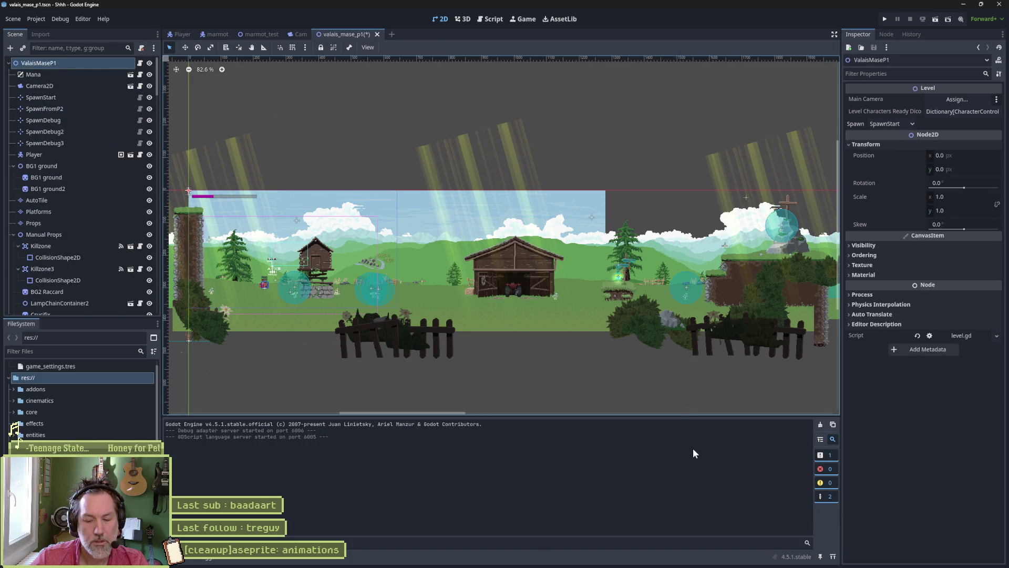
pyautogui.press('F6')
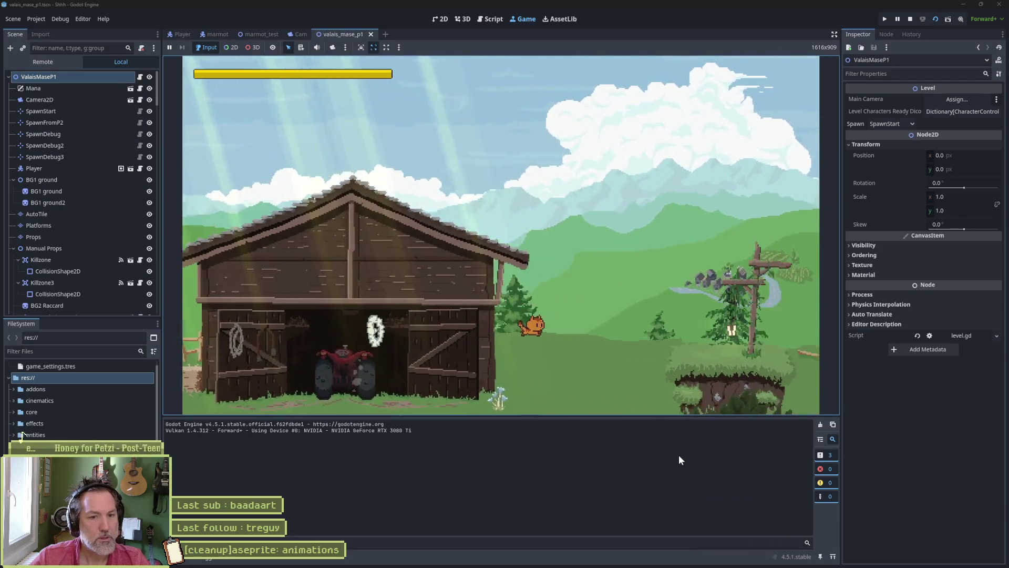
pyautogui.press('F8')
pyautogui.scroll(-2, 74, 248)
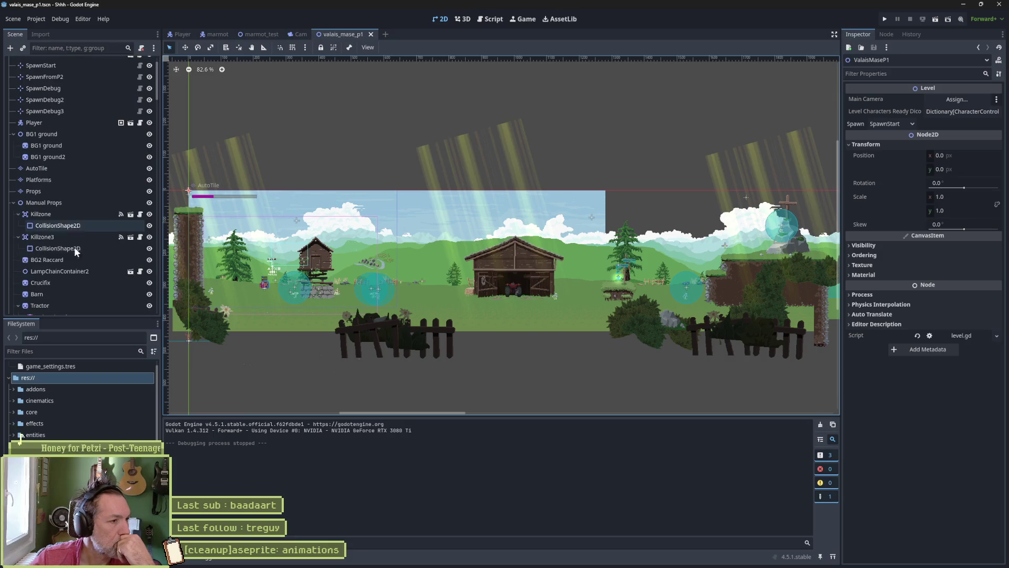
pyautogui.moveTo(65, 319); pyautogui.dragTo(66, 343)
# - Select the Wind node and scroll to its Aseprite section reporting the changed source file
pyautogui.scroll(-3, 61, 258)
pyautogui.click(59, 262)
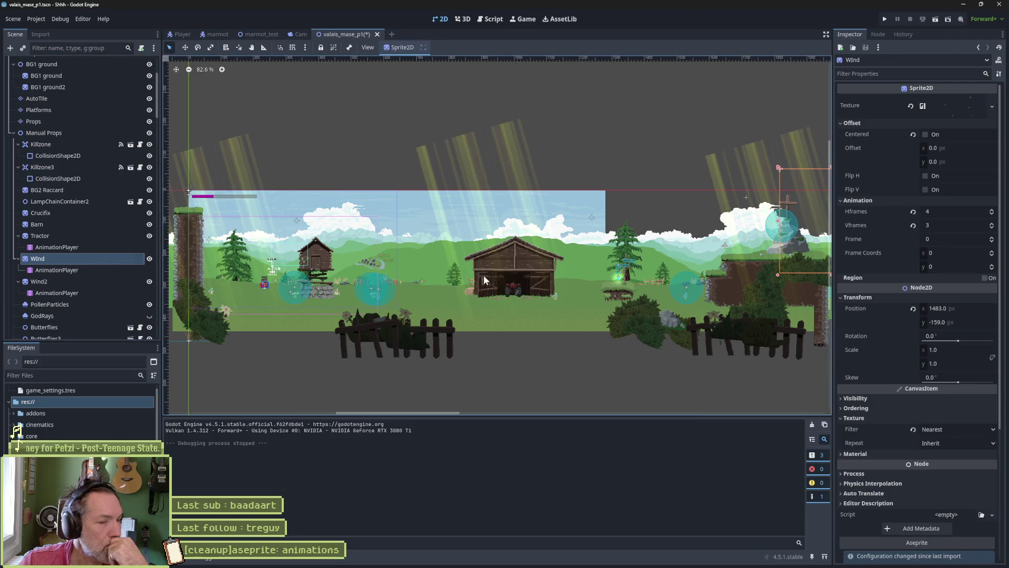
pyautogui.scroll(-5, 914, 311)
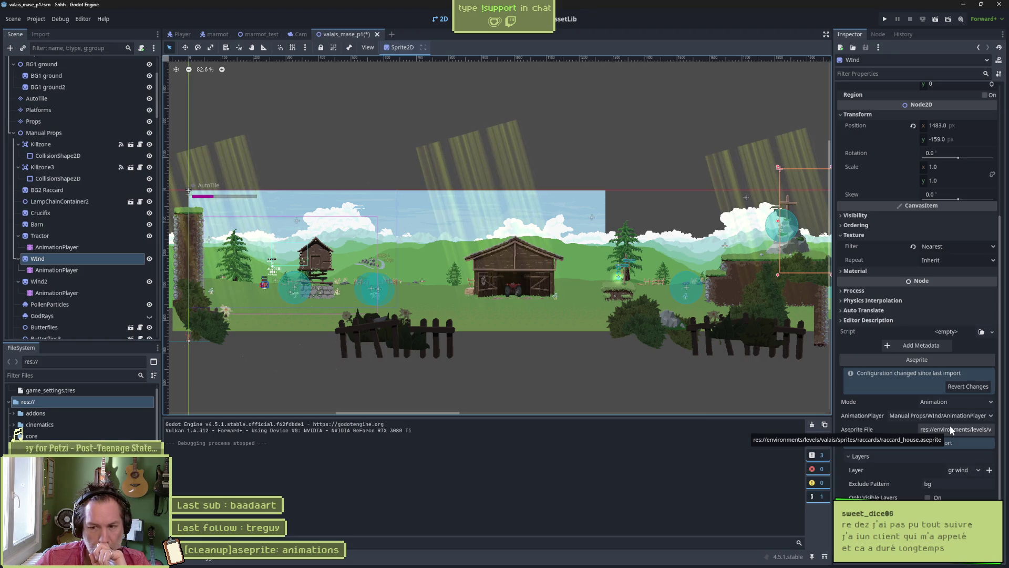
pyautogui.moveTo(609, 560)
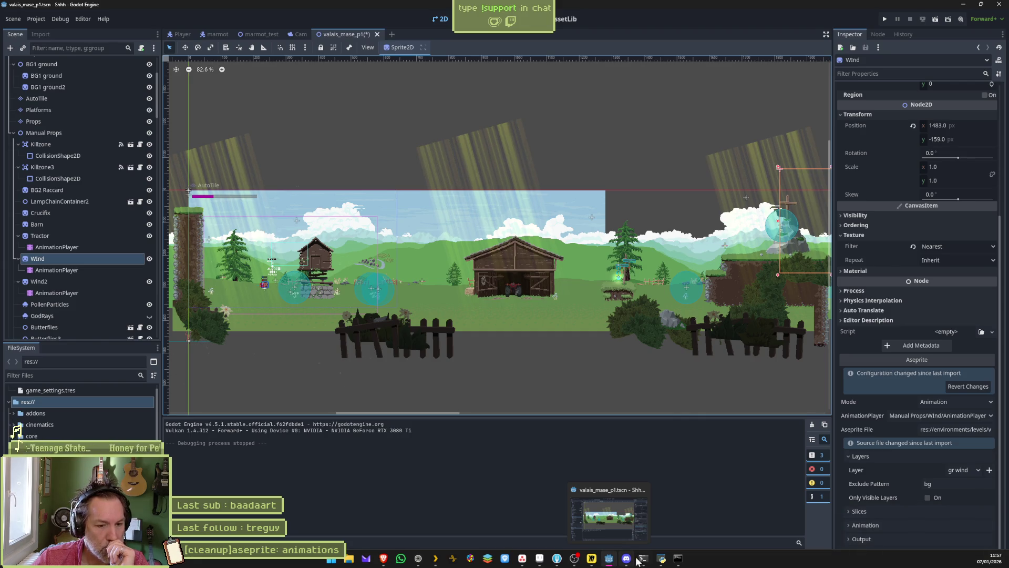
pyautogui.moveTo(570, 563)
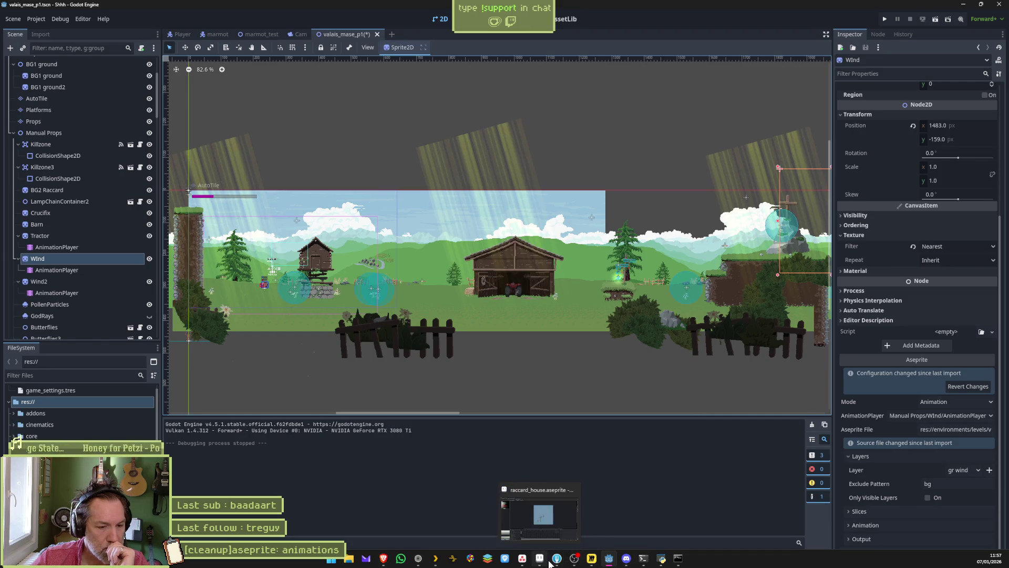
pyautogui.click(429, 561)
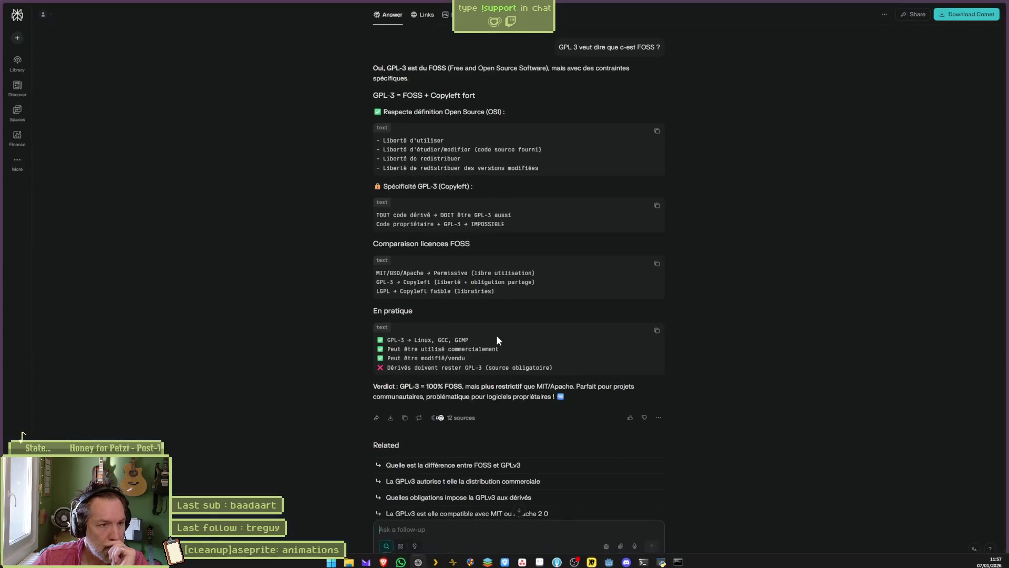
pyautogui.moveTo(17, 87)
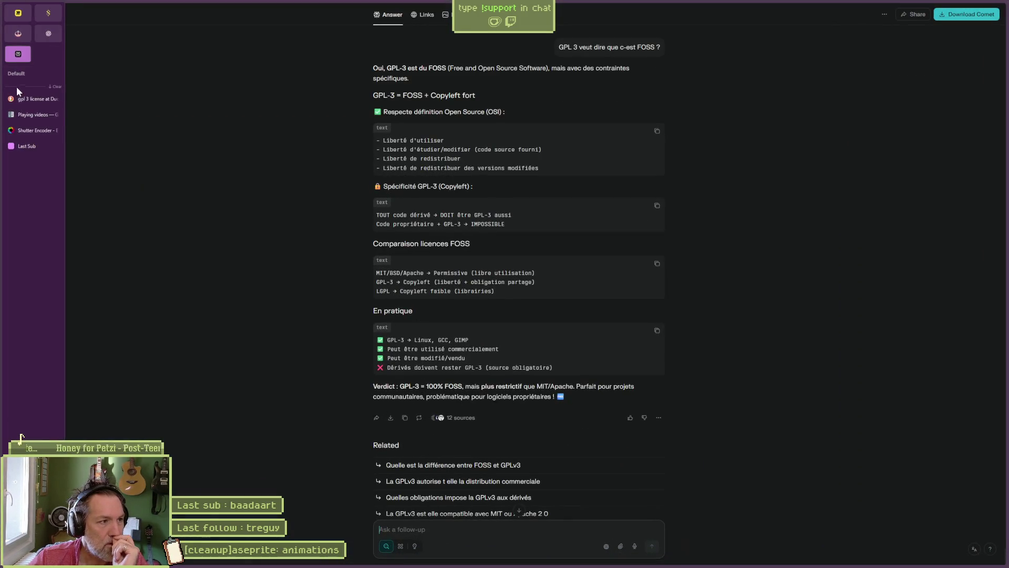
pyautogui.click(20, 115)
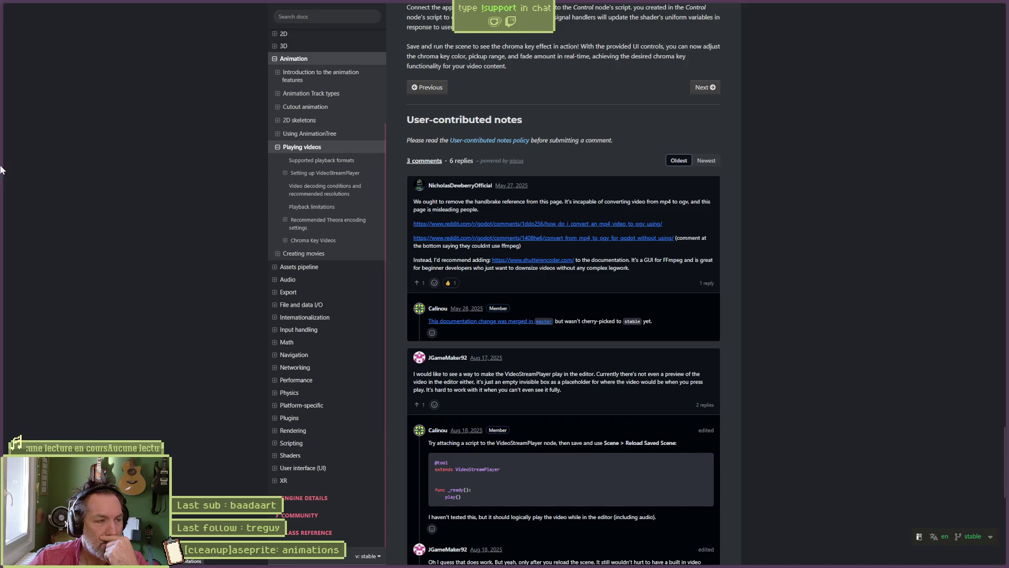
pyautogui.click(38, 136)
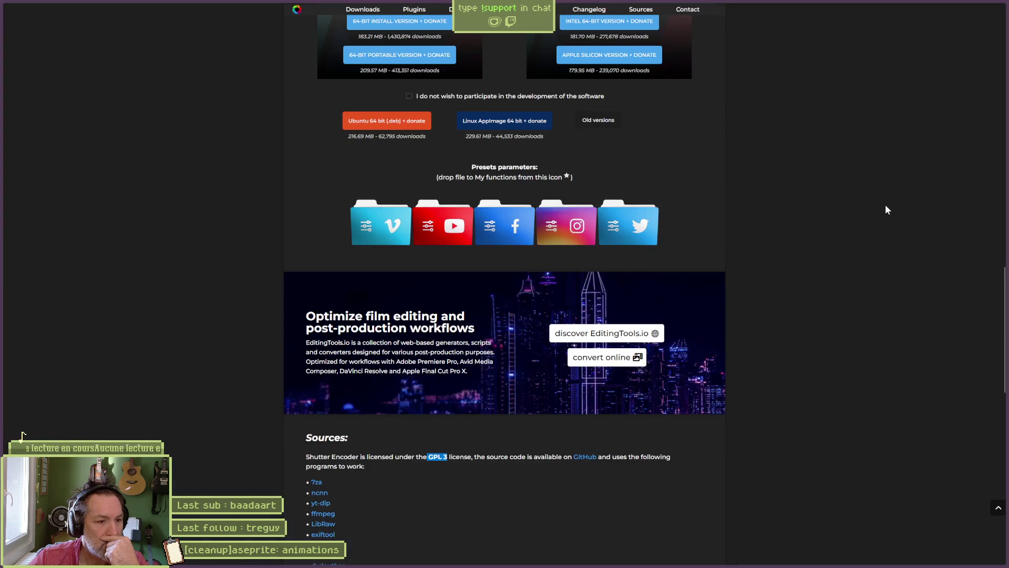
pyautogui.scroll(4, 850, 226)
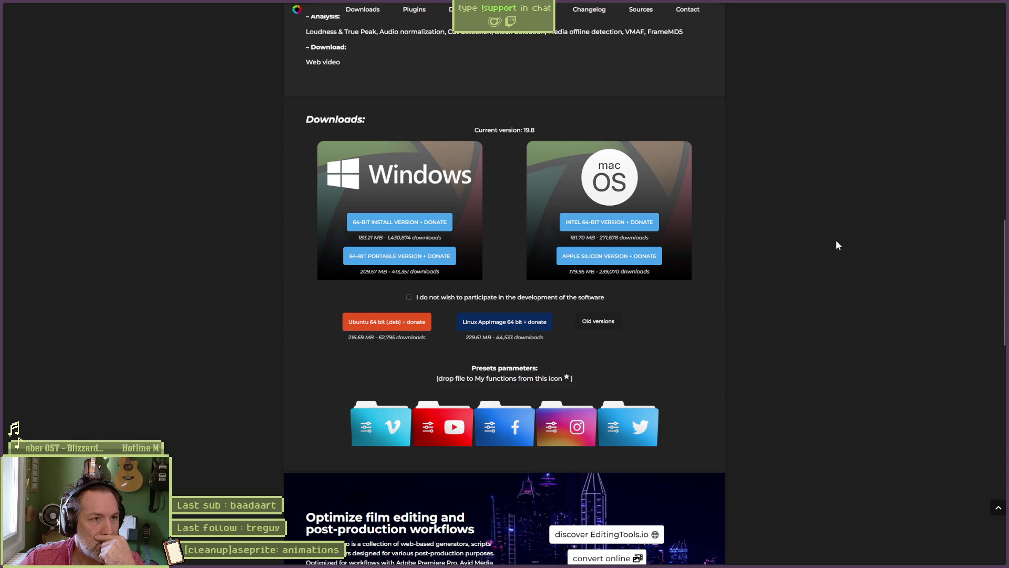
pyautogui.scroll(5, 836, 240)
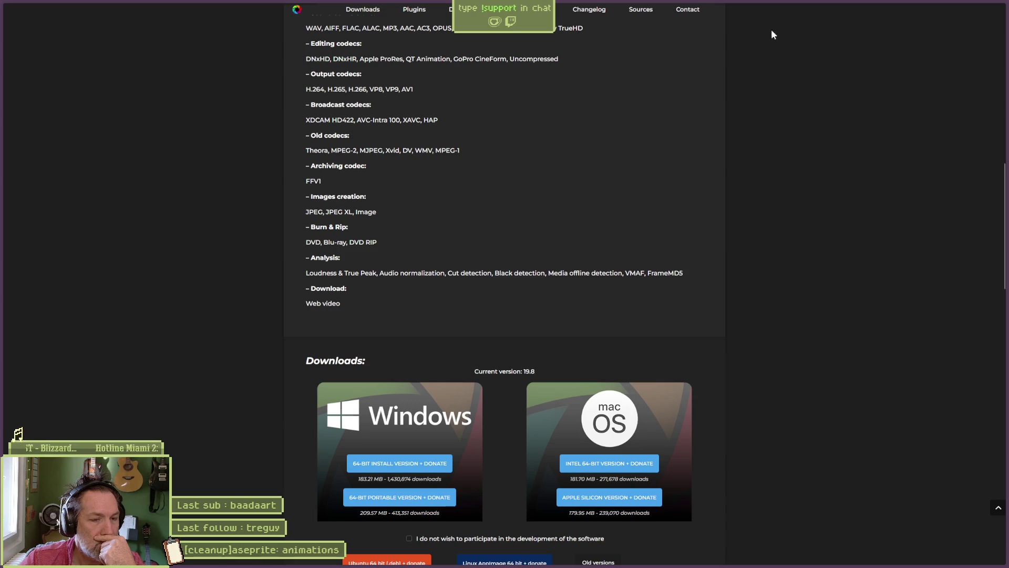
pyautogui.hotkey('alt', 'Tab')
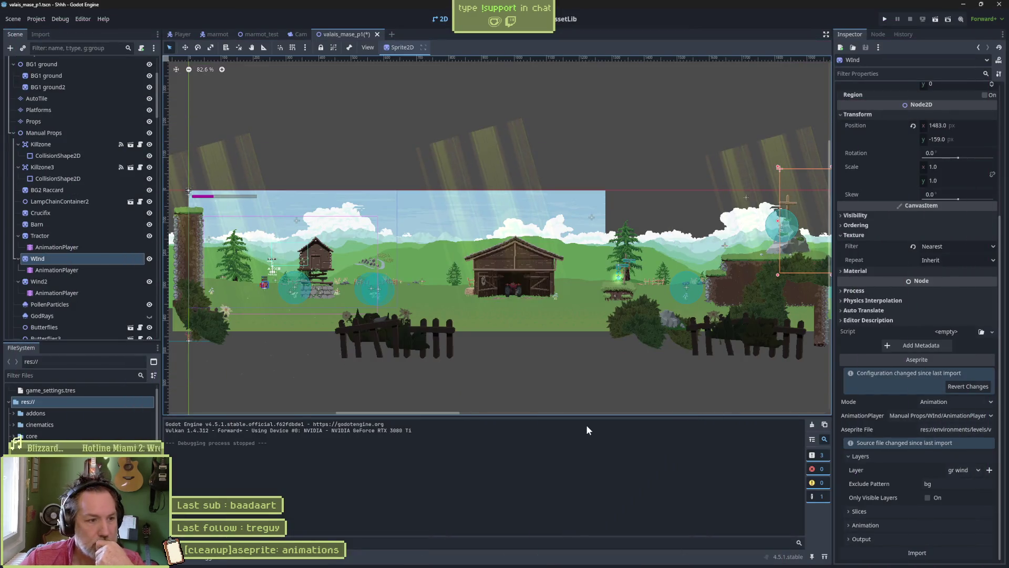
# - Re-import the Wind2 sprite's Aseprite animation with Embed Texture on to clear its change notices
pyautogui.click(96, 282)
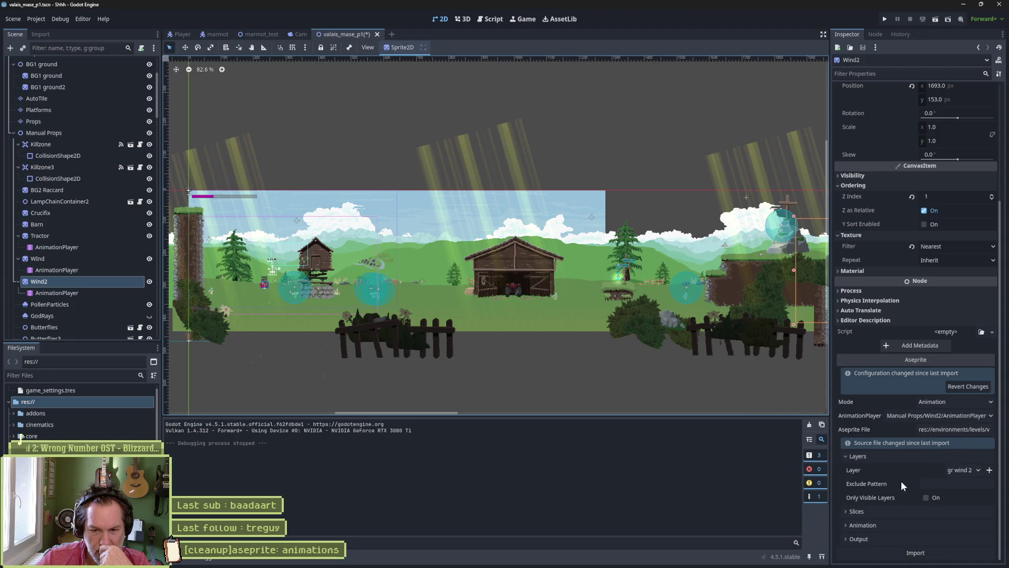
pyautogui.scroll(-5, 17, 432)
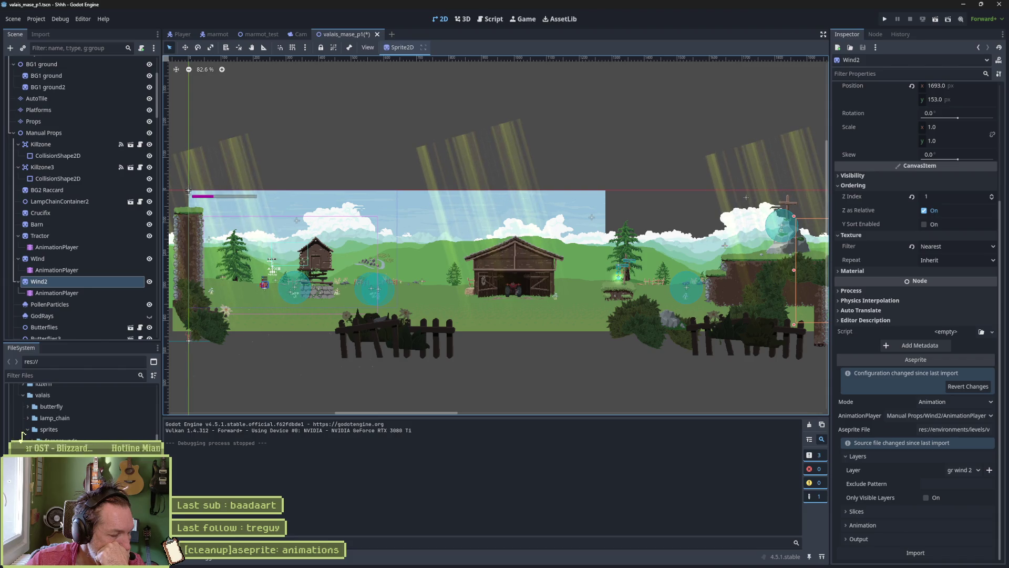
pyautogui.click(867, 535)
pyautogui.scroll(-2, 875, 531)
pyautogui.click(928, 548)
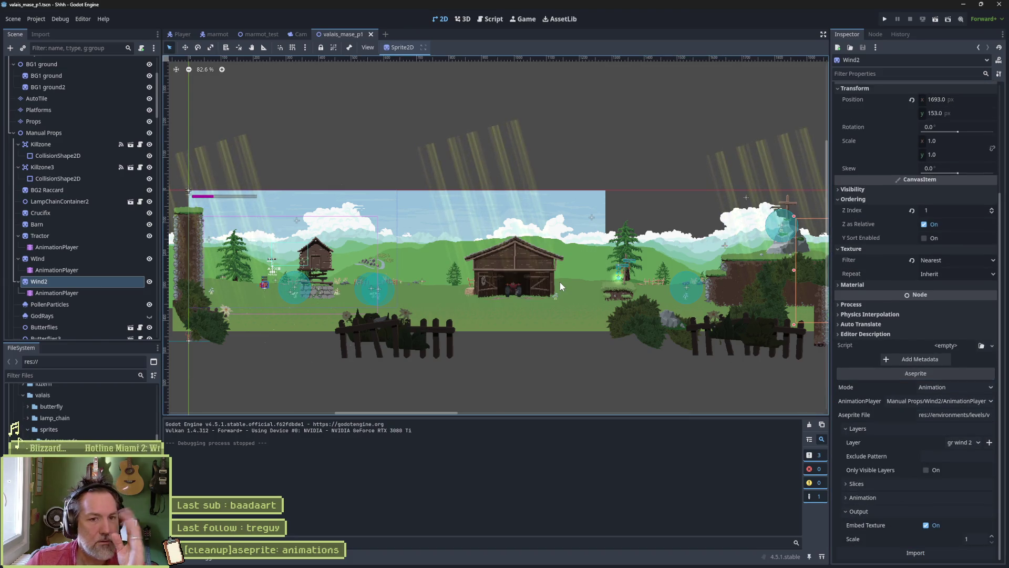
pyautogui.click(85, 304)
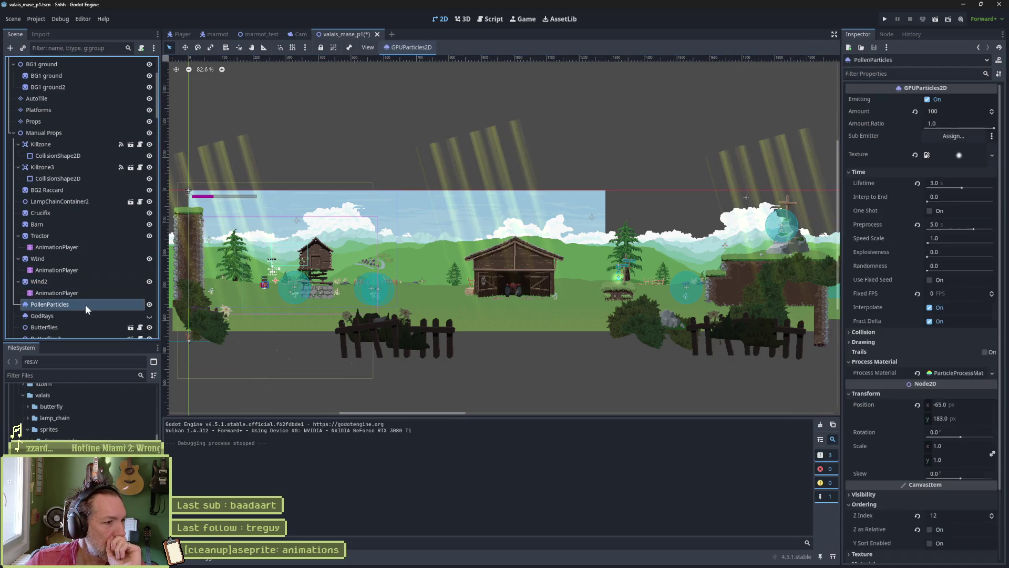
# - Briefly open butterflies.tscn, close its tab, and select the Butterflies node in valais_mase_p1
pyautogui.scroll(-3, 85, 303)
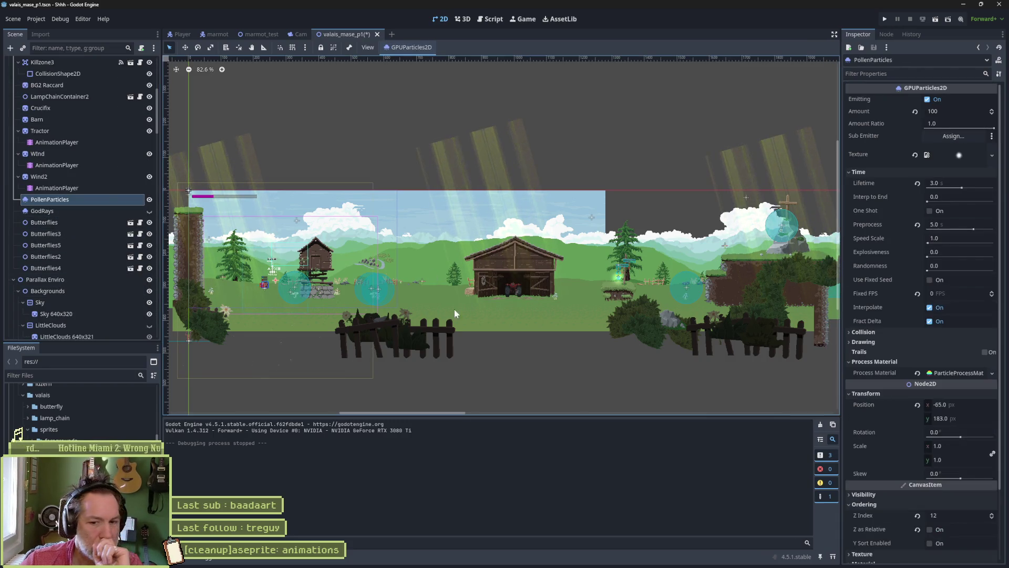
pyautogui.scroll(-2, 906, 444)
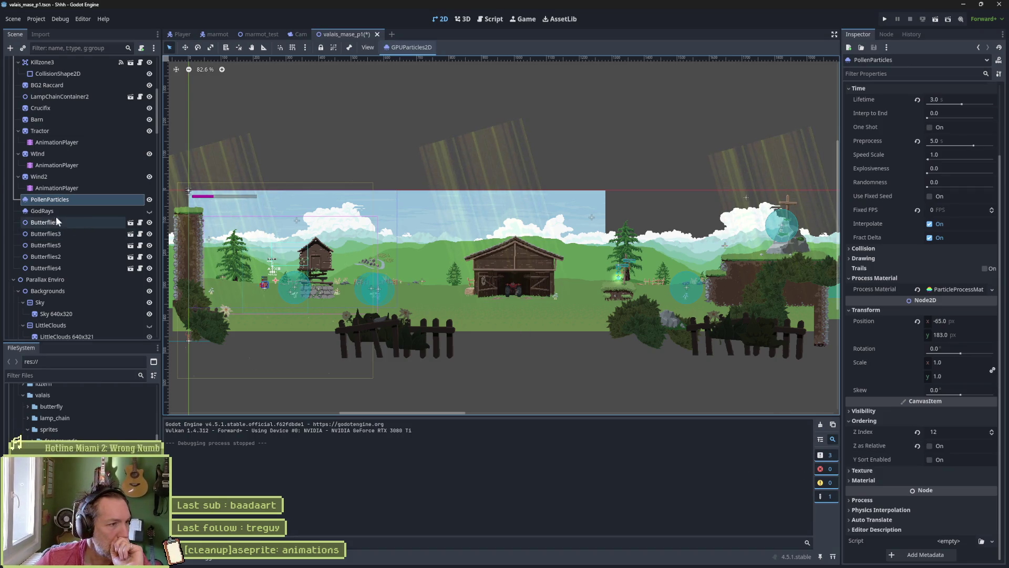
pyautogui.click(129, 222)
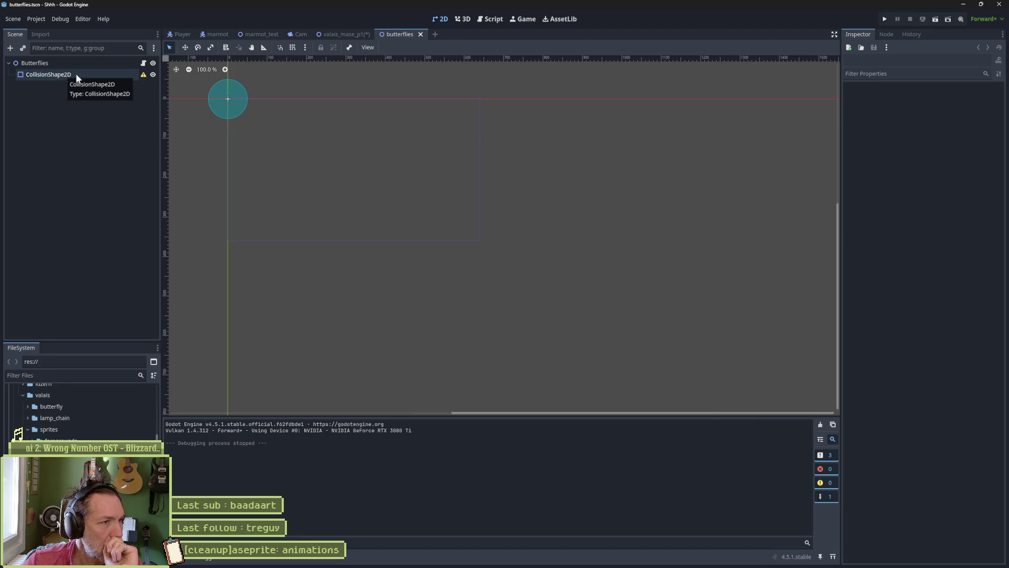
pyautogui.middleClick(401, 36)
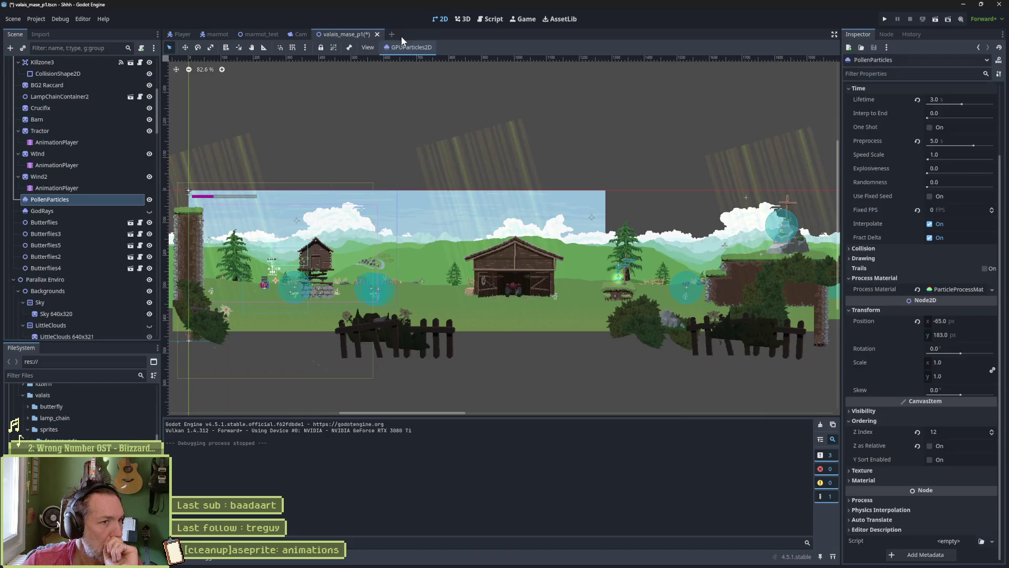
pyautogui.click(77, 221)
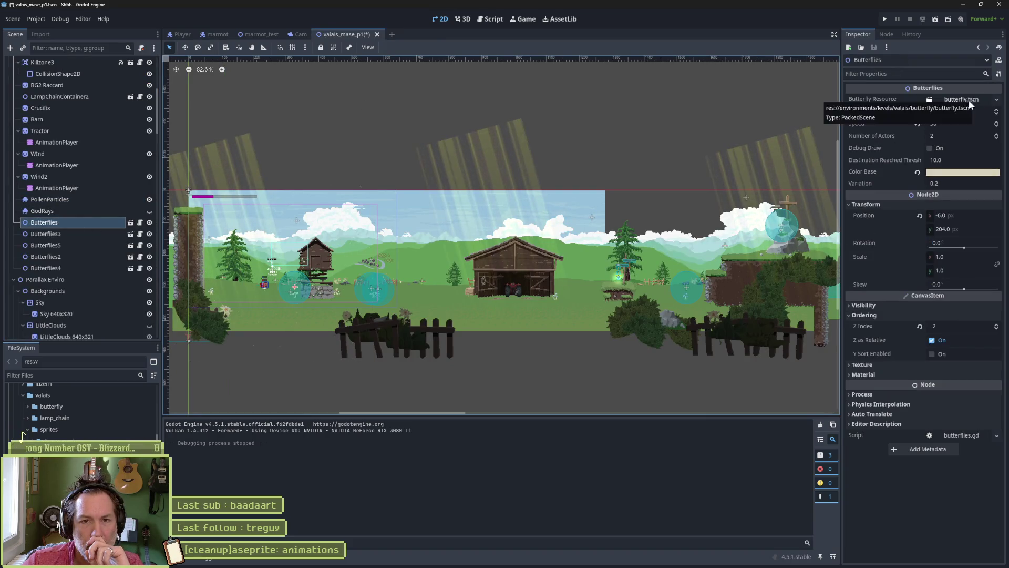
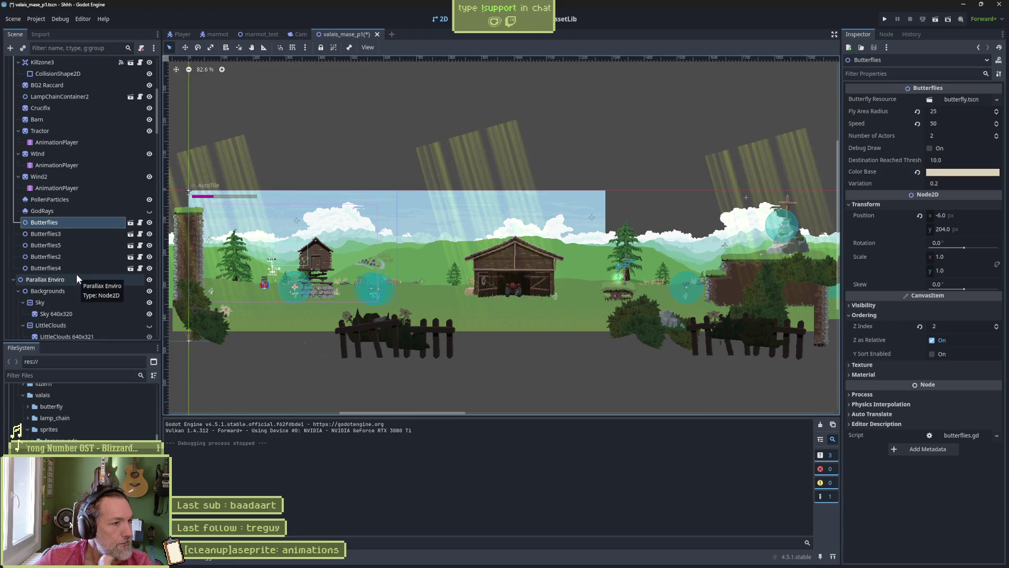
# - Inspect the Butterflies and single butterfly scenes, then close both and return to the level
pyautogui.click(130, 223)
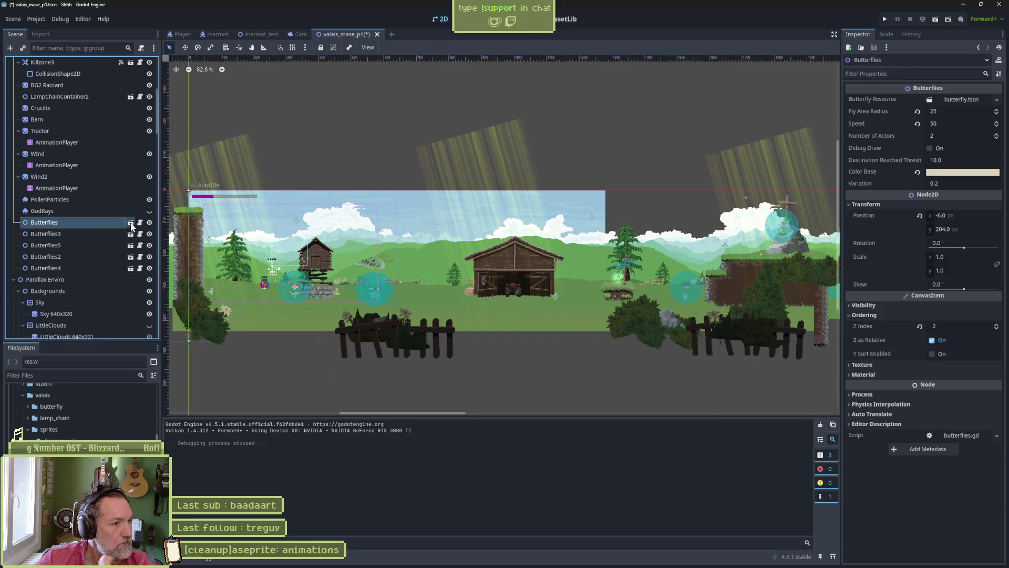
pyautogui.click(83, 74)
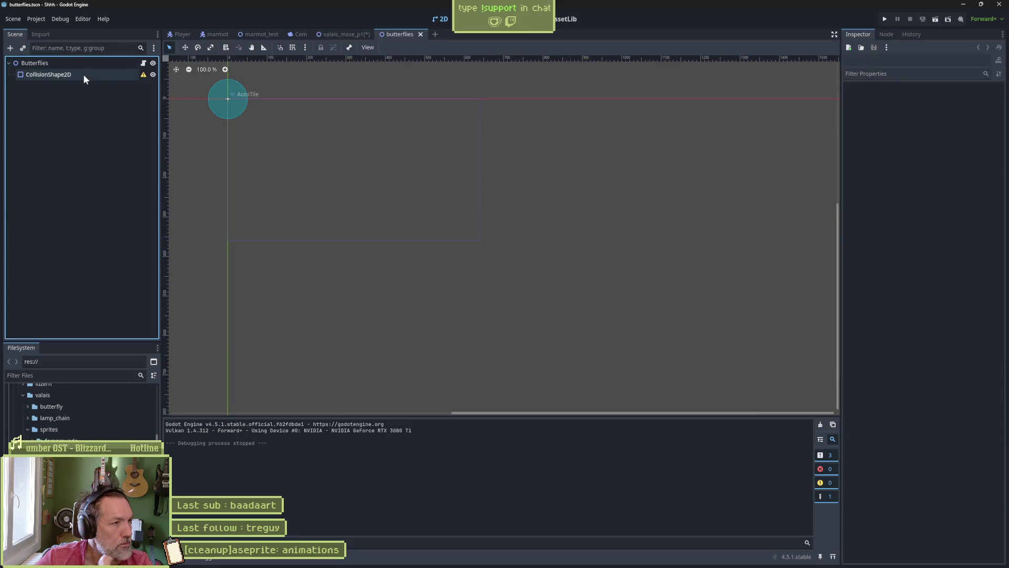
pyautogui.click(87, 65)
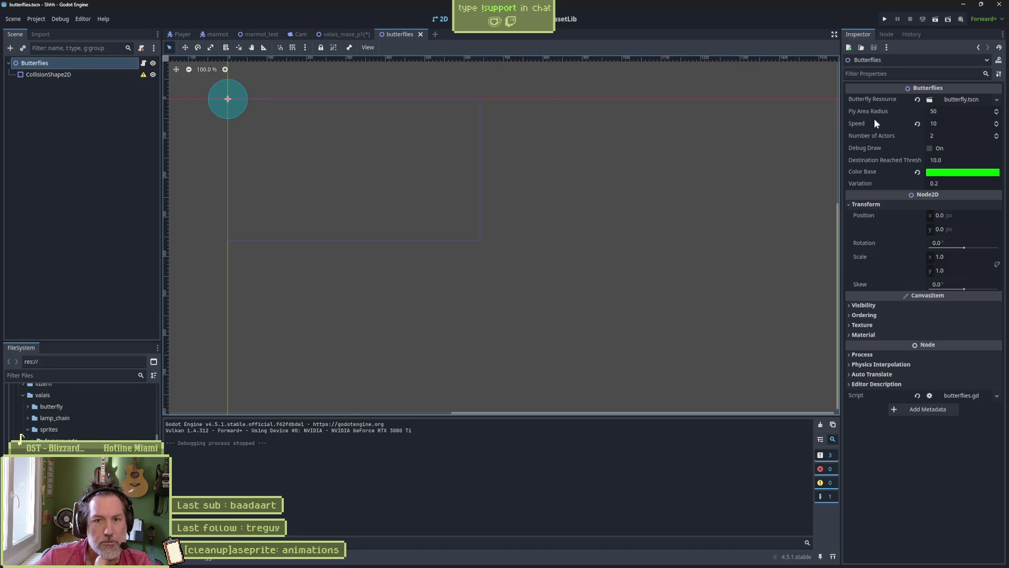
pyautogui.click(957, 99)
pyautogui.click(929, 113)
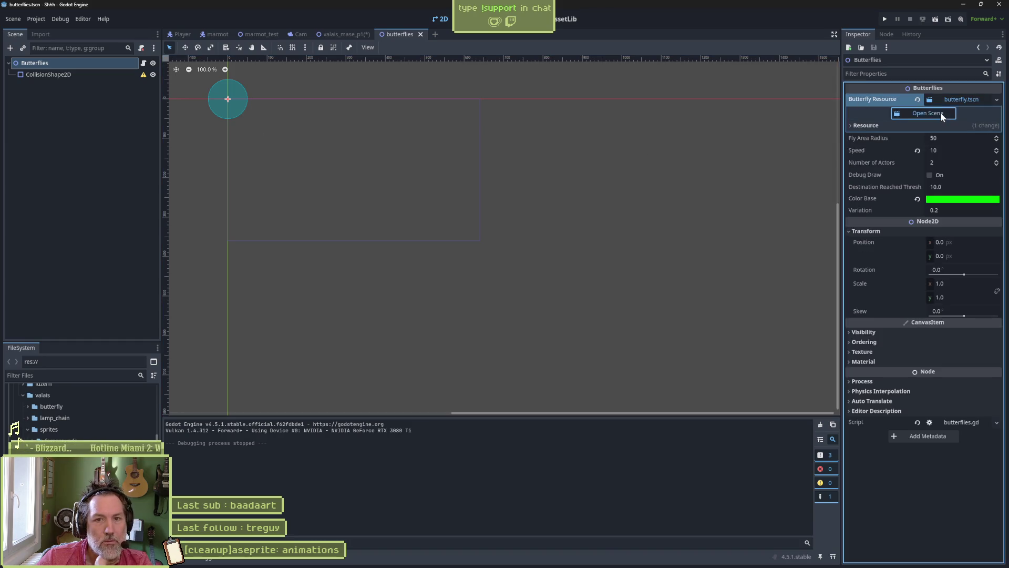
pyautogui.click(70, 76)
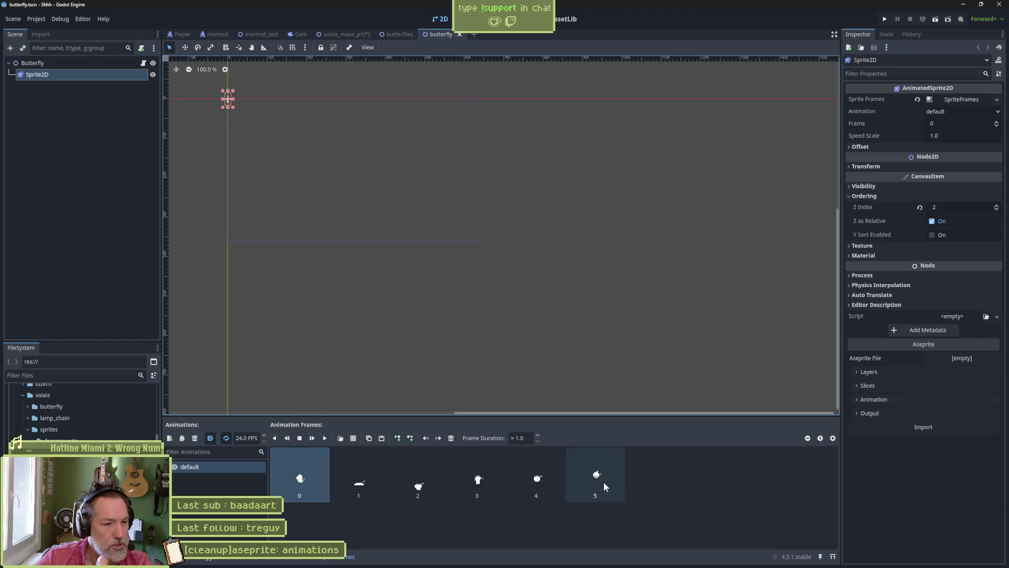
pyautogui.middleClick(437, 34)
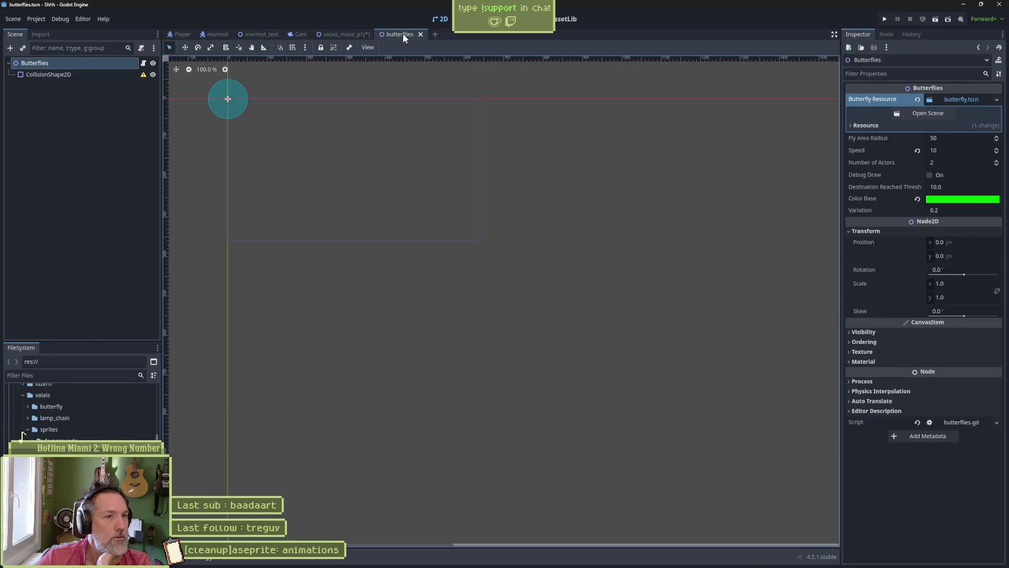
pyautogui.middleClick(403, 33)
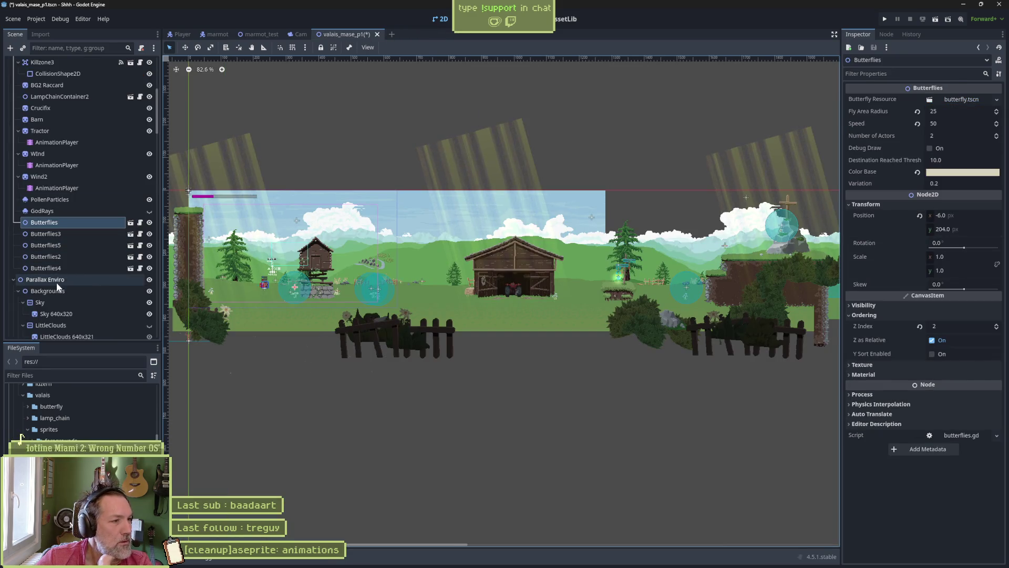
# - Strip the 640x320 suffix so the background sprite node is named Sky
pyautogui.scroll(-5, 51, 304)
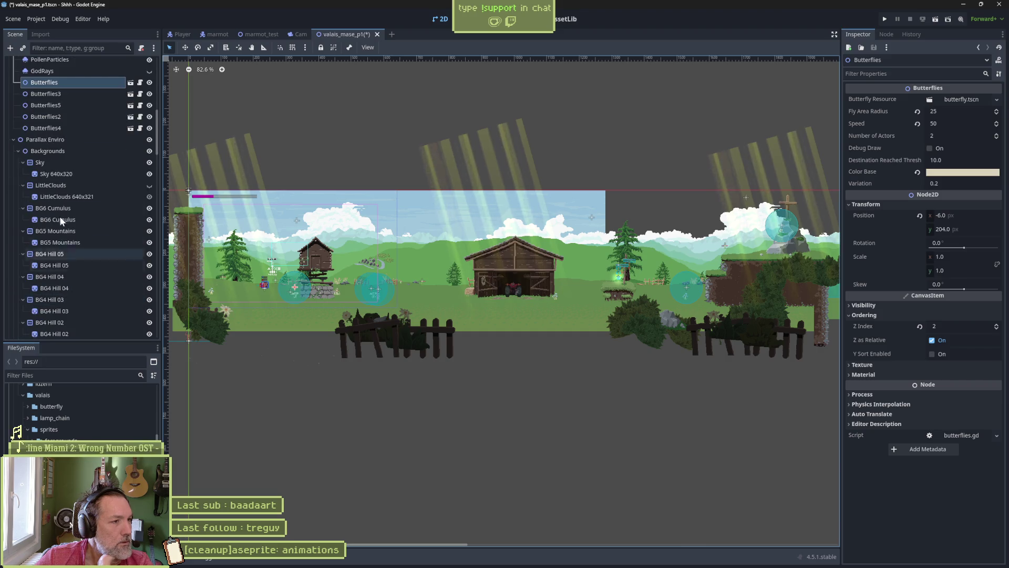
pyautogui.click(68, 175)
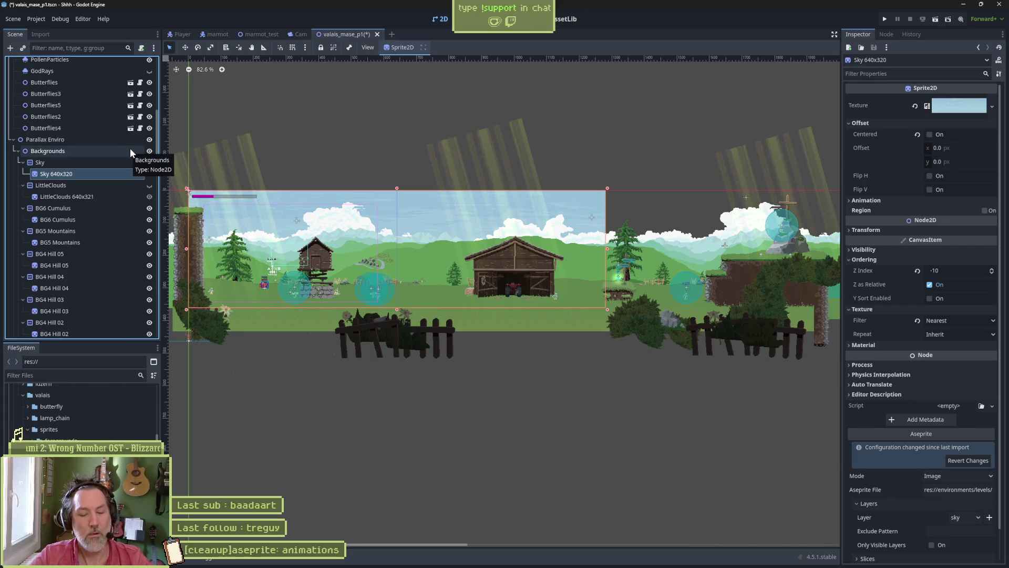
pyautogui.press('F2')
pyautogui.press('End')
pyautogui.press('BackSpace')
pyautogui.press('BackSpace')
pyautogui.press('BackSpace')
pyautogui.press('BackSpace')
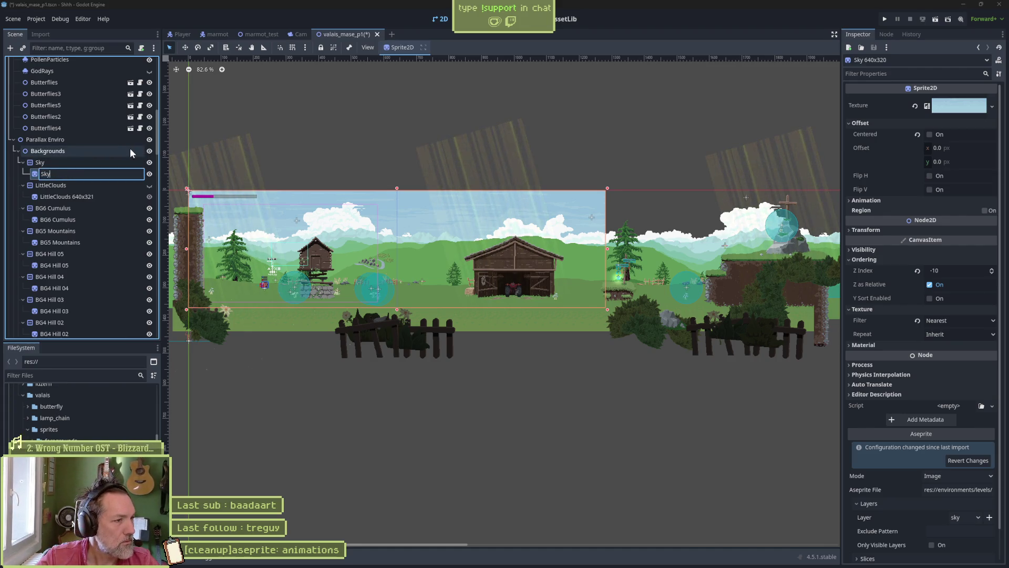
pyautogui.press('Return')
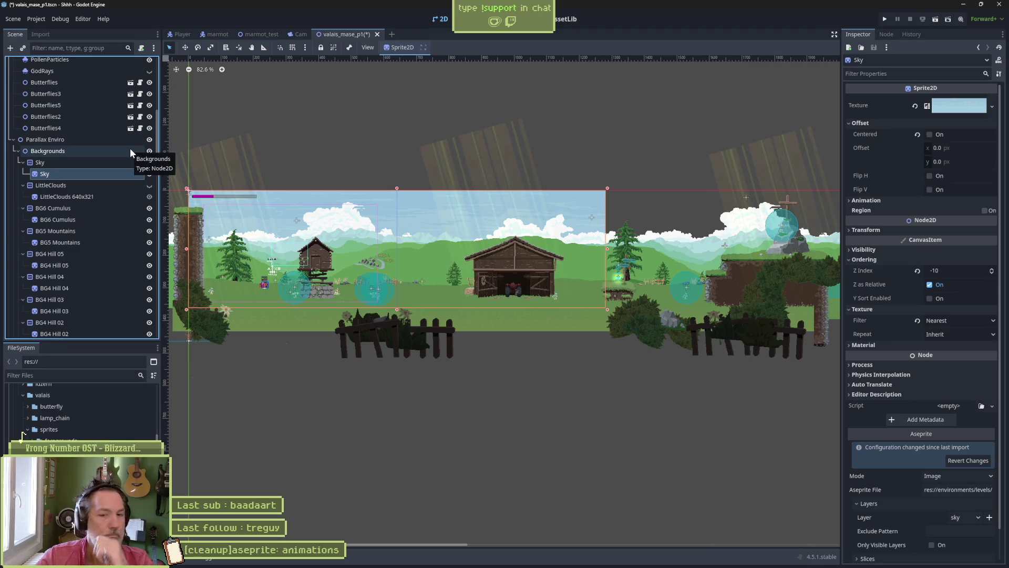
pyautogui.scroll(-1, 920, 403)
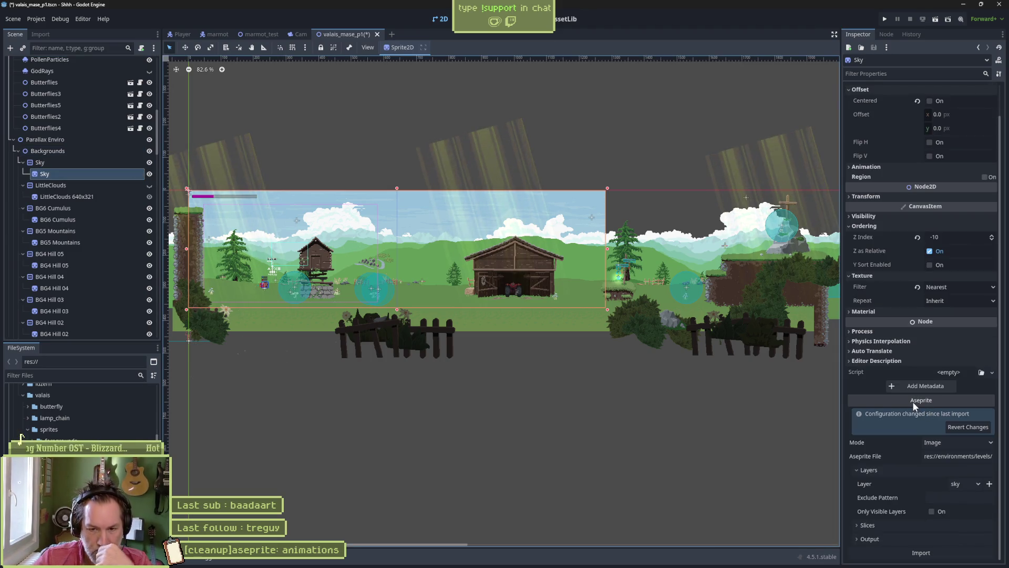
# - Set the Sky sprite's Aseprite file to sprites/valais_parallax.aseprite
pyautogui.click(943, 455)
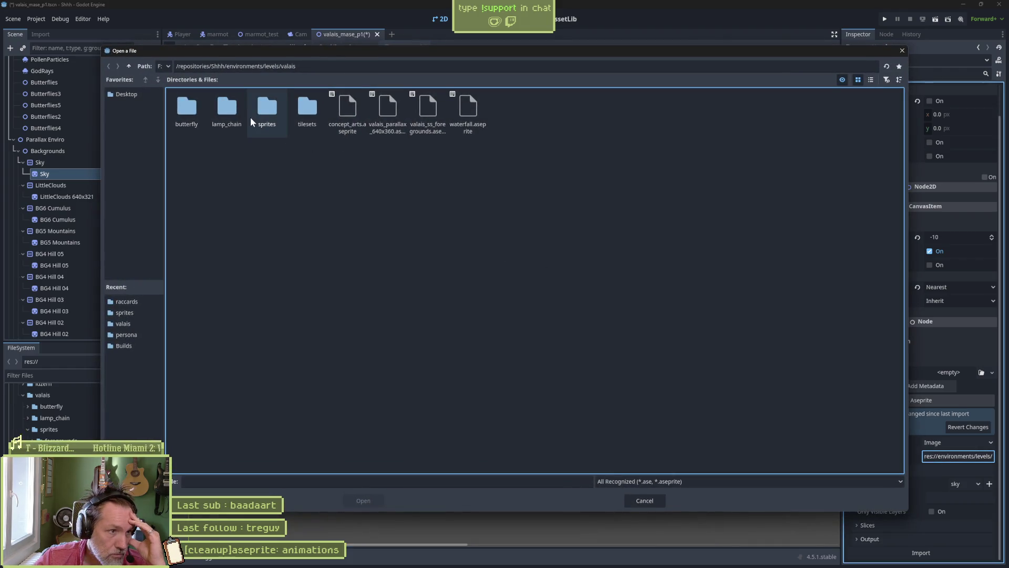
pyautogui.doubleClick(267, 108)
pyautogui.click(267, 111)
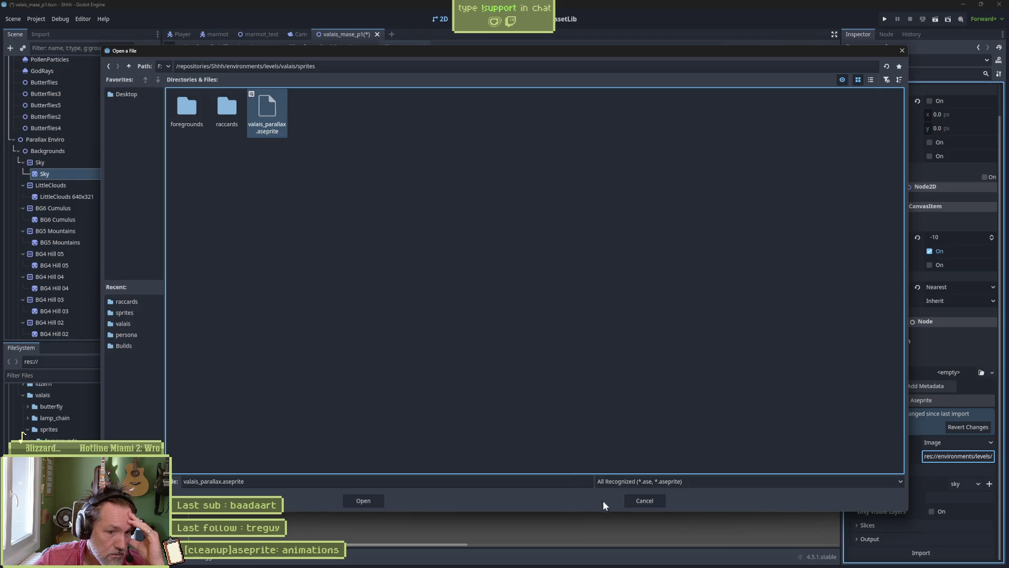
pyautogui.click(368, 499)
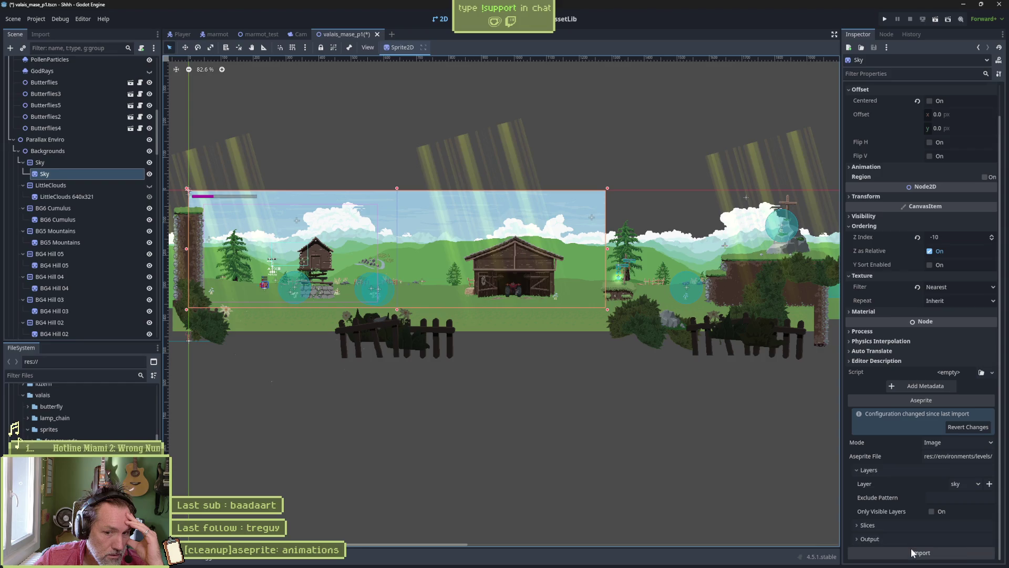
# - Turn off Embed Texture and set the output folder to res://environments/levels/valais/sprites
pyautogui.click(894, 538)
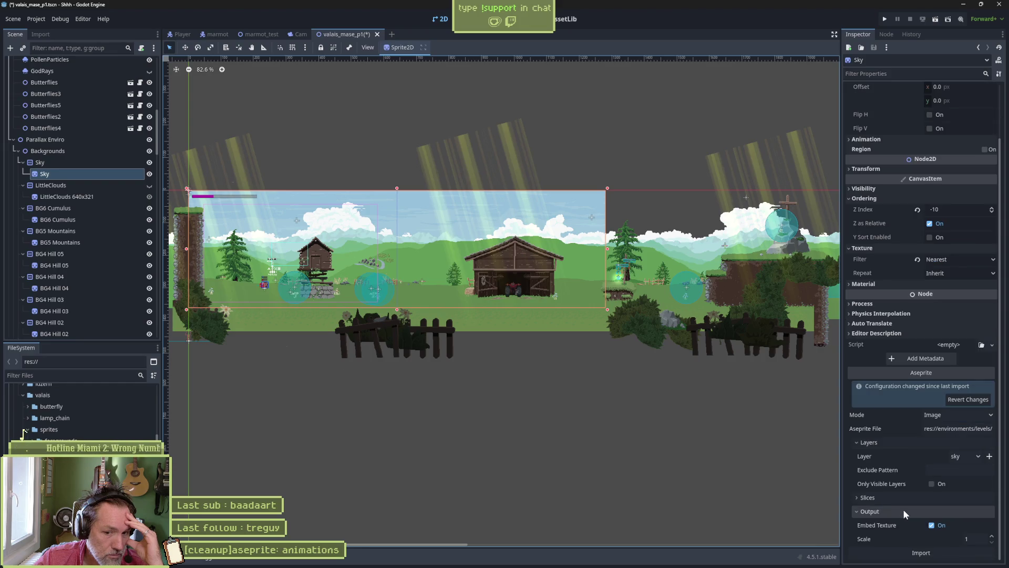
pyautogui.click(932, 526)
pyautogui.scroll(-1, 901, 504)
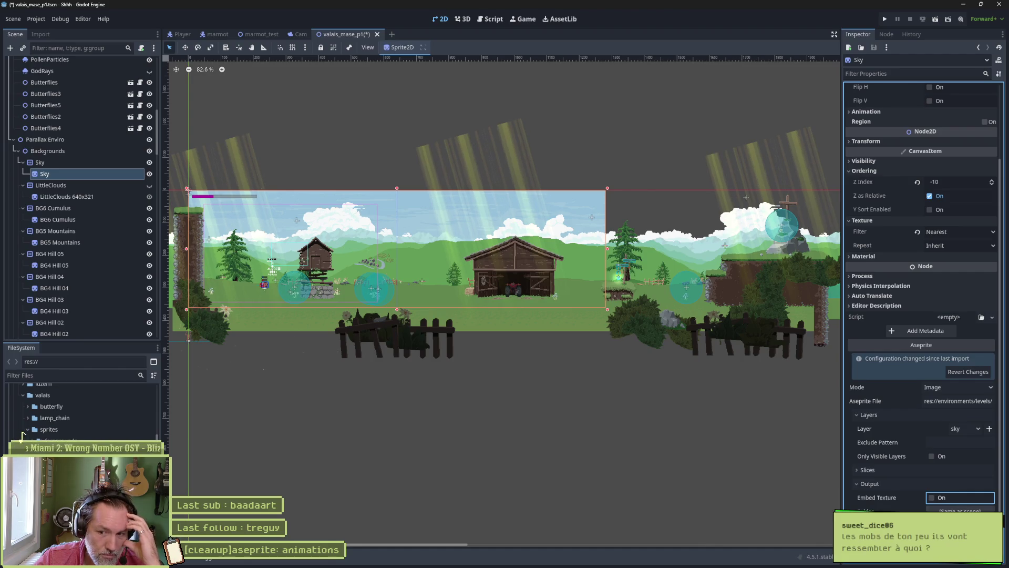
pyautogui.press('Tab')
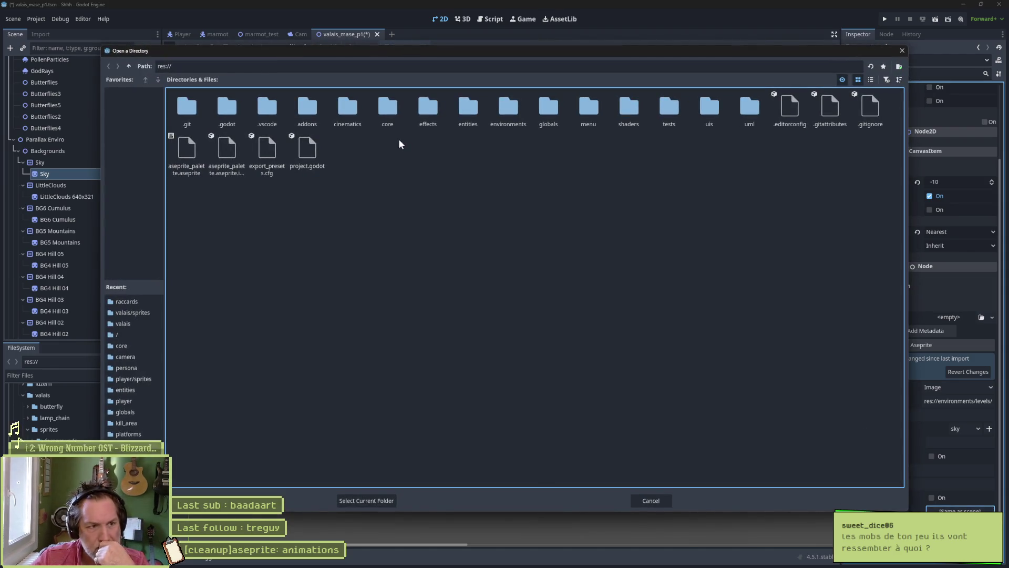
pyautogui.doubleClick(511, 109)
pyautogui.doubleClick(237, 105)
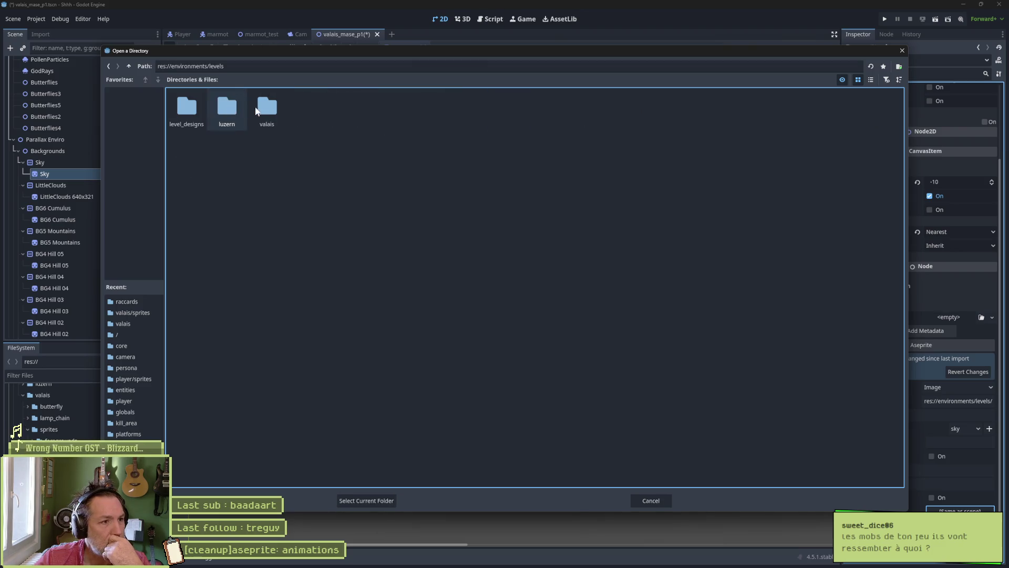
pyautogui.doubleClick(267, 110)
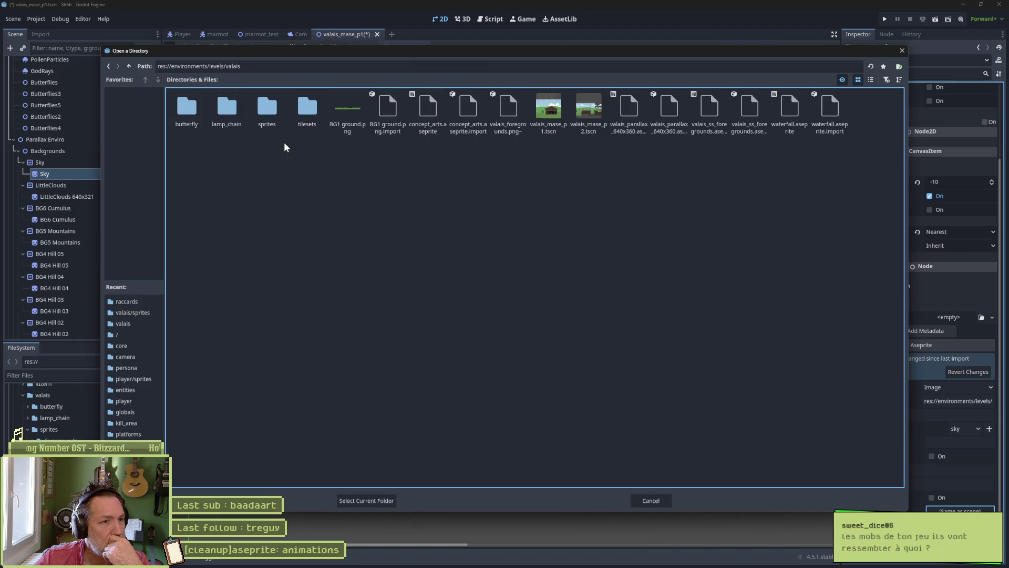
pyautogui.doubleClick(270, 124)
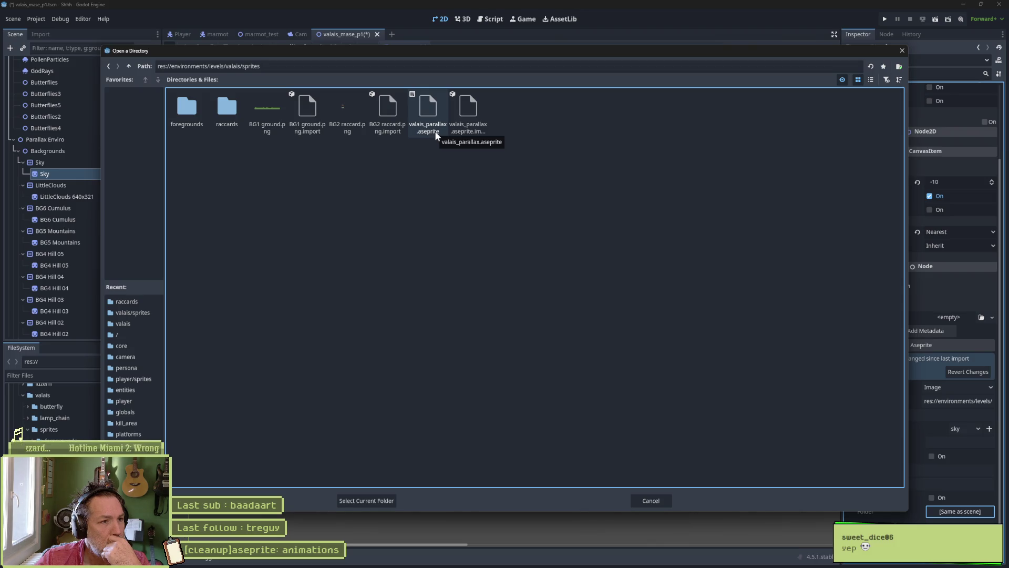
pyautogui.click(362, 500)
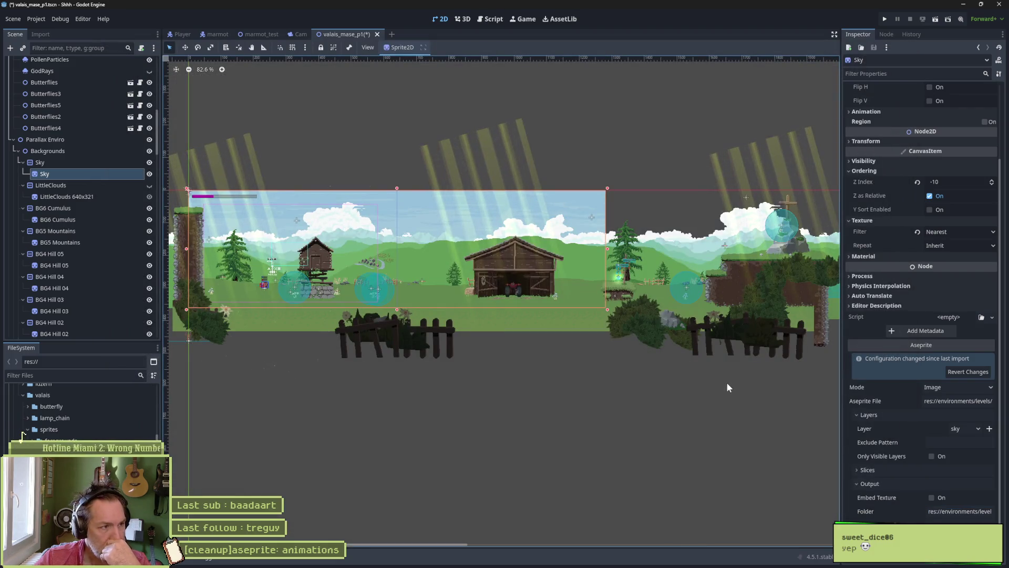
# - Import the sky and check the generated files in the output folder
pyautogui.click(932, 557)
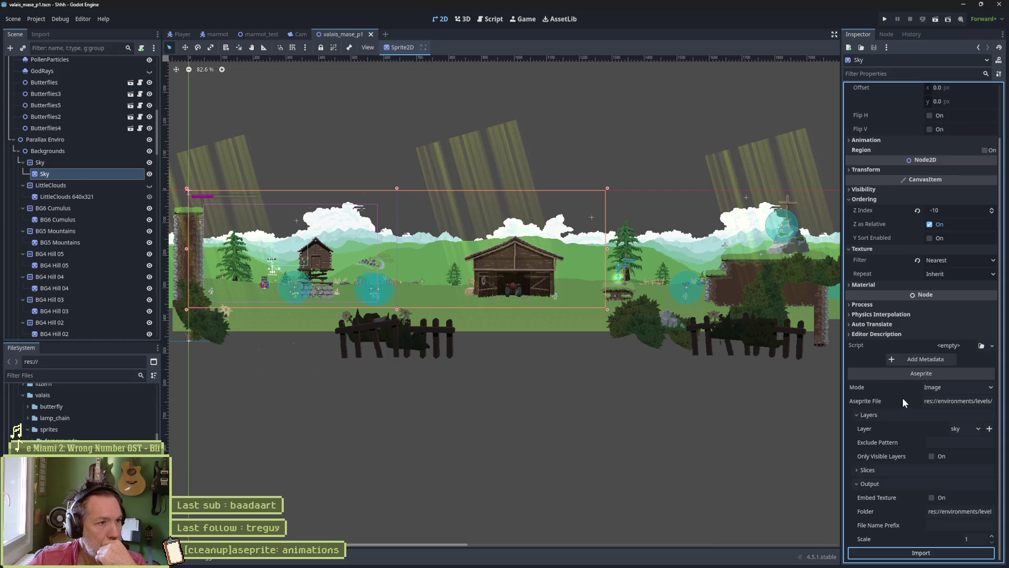
pyautogui.click(942, 512)
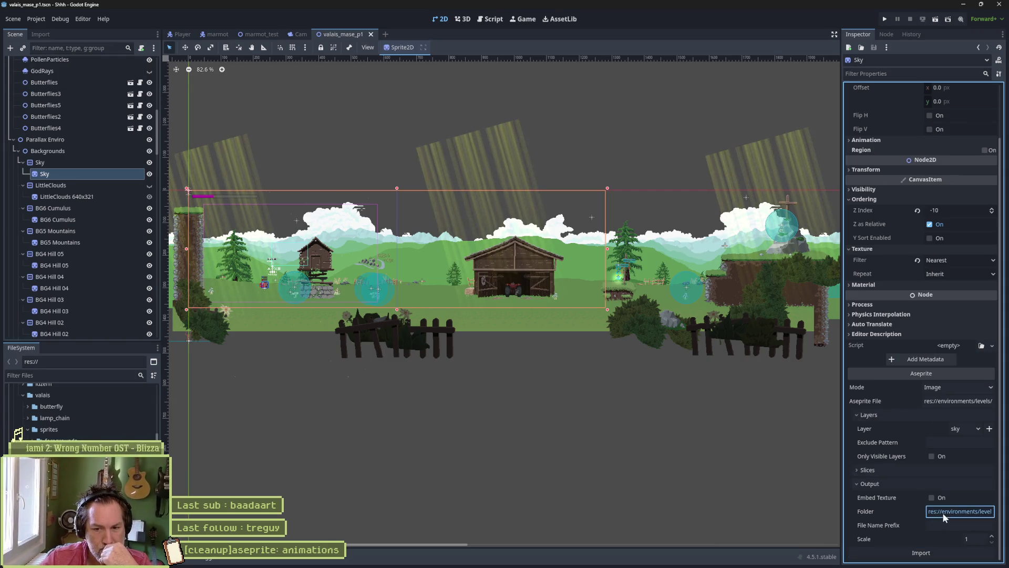
pyautogui.click(942, 513)
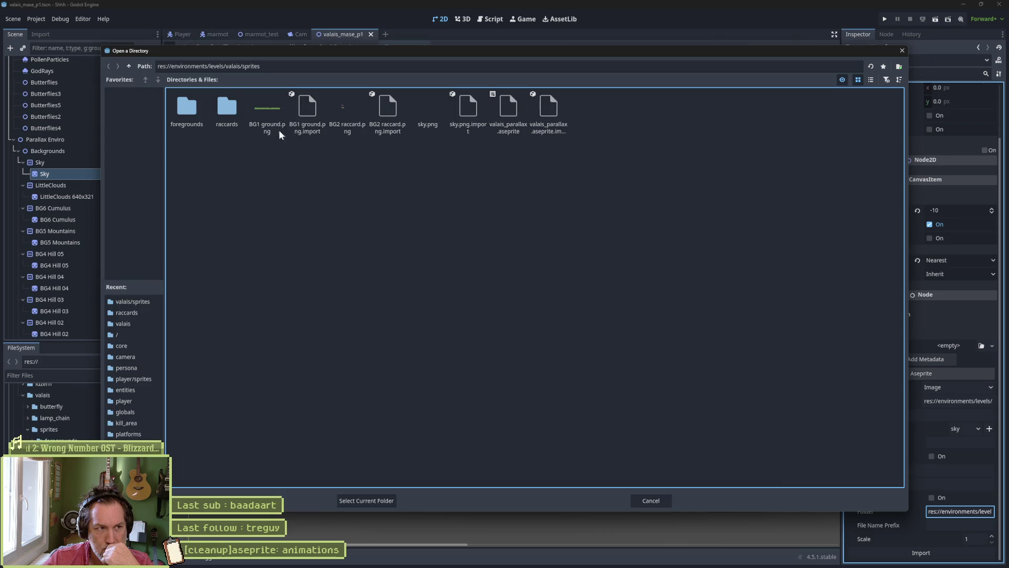
pyautogui.click(902, 51)
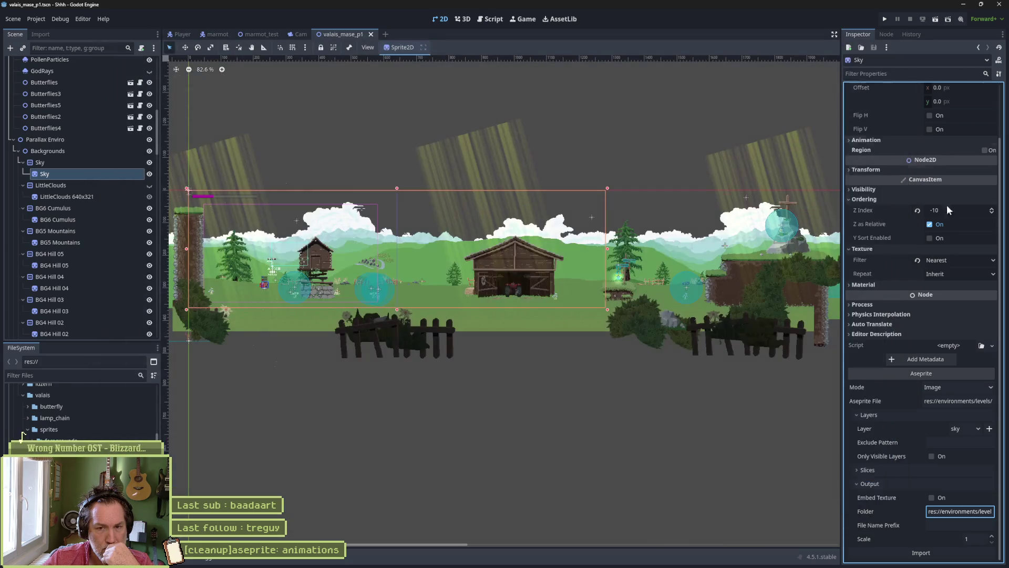
pyautogui.scroll(3, 910, 252)
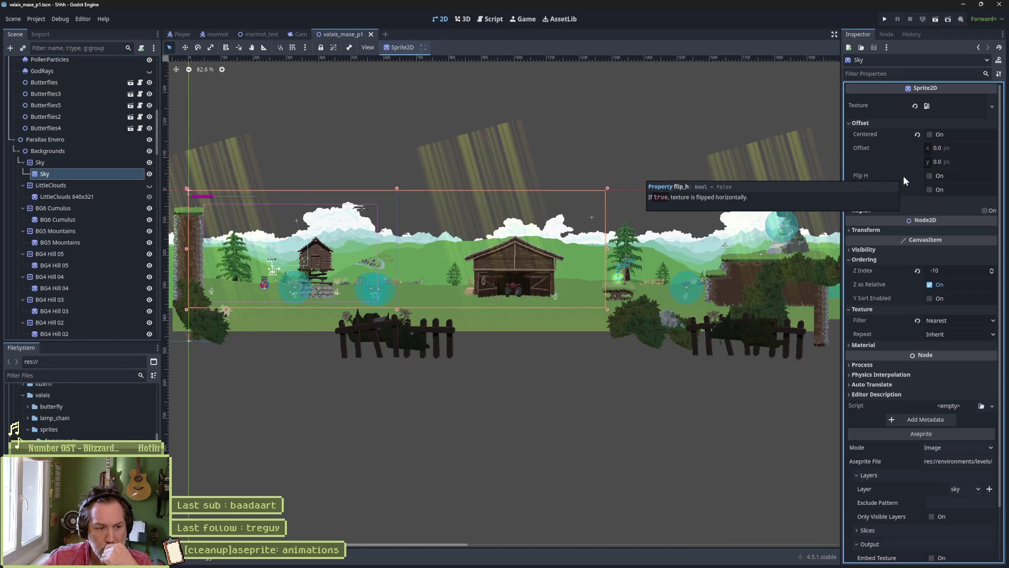
pyautogui.scroll(-2, 903, 298)
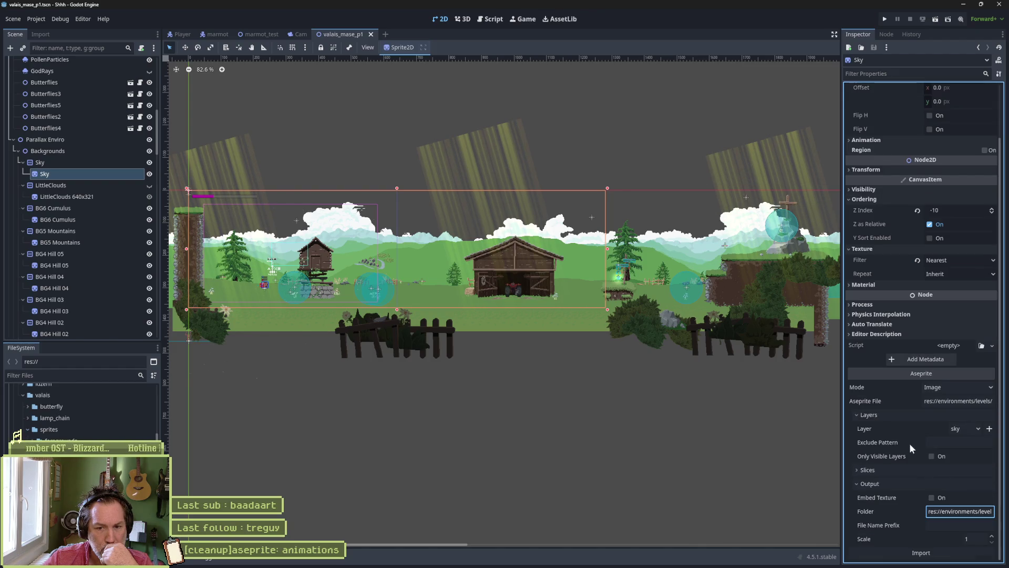
# - Switch the sprite's layer to BG11 sky and reimport it
pyautogui.click(960, 431)
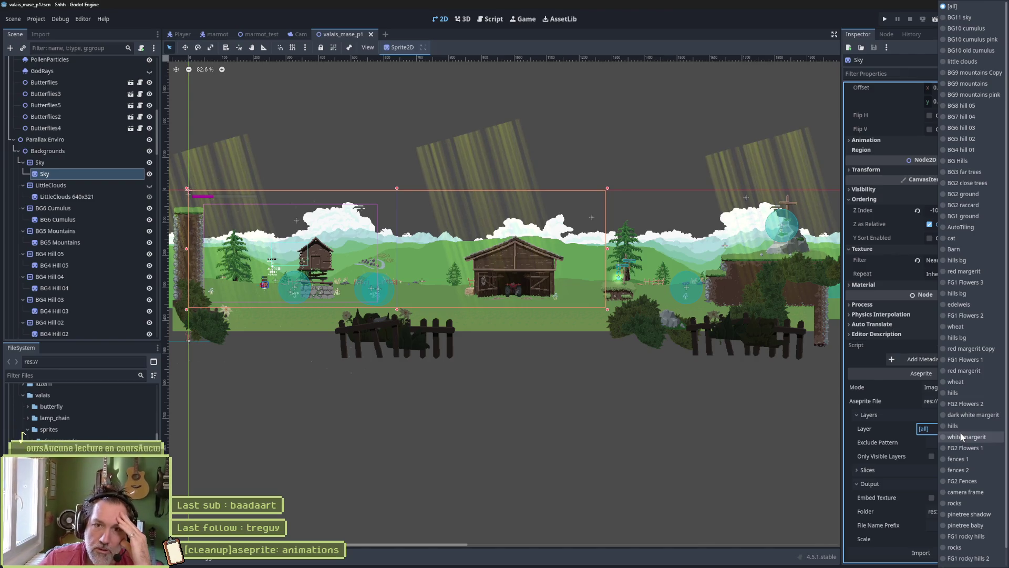
pyautogui.click(958, 17)
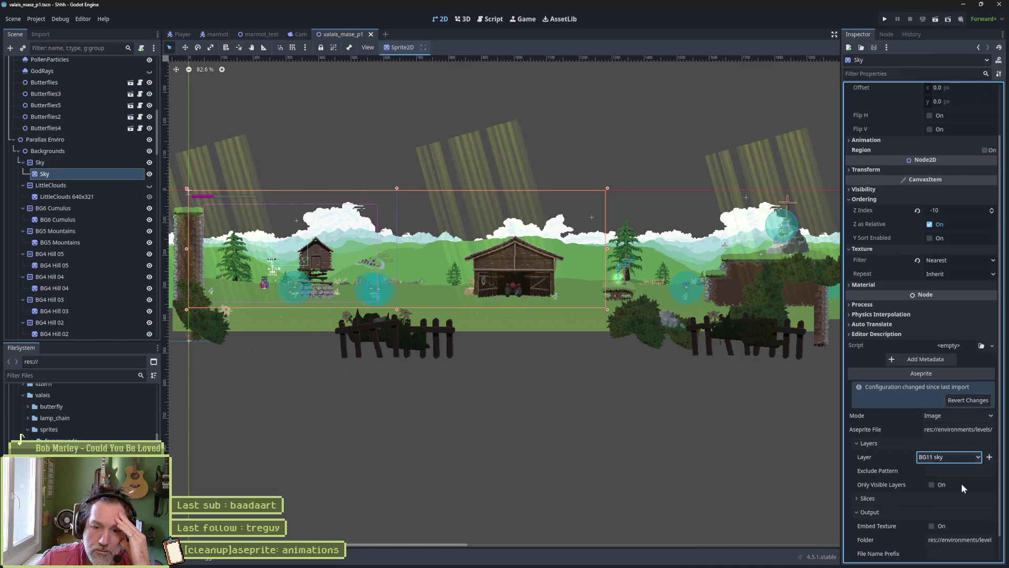
pyautogui.click(917, 552)
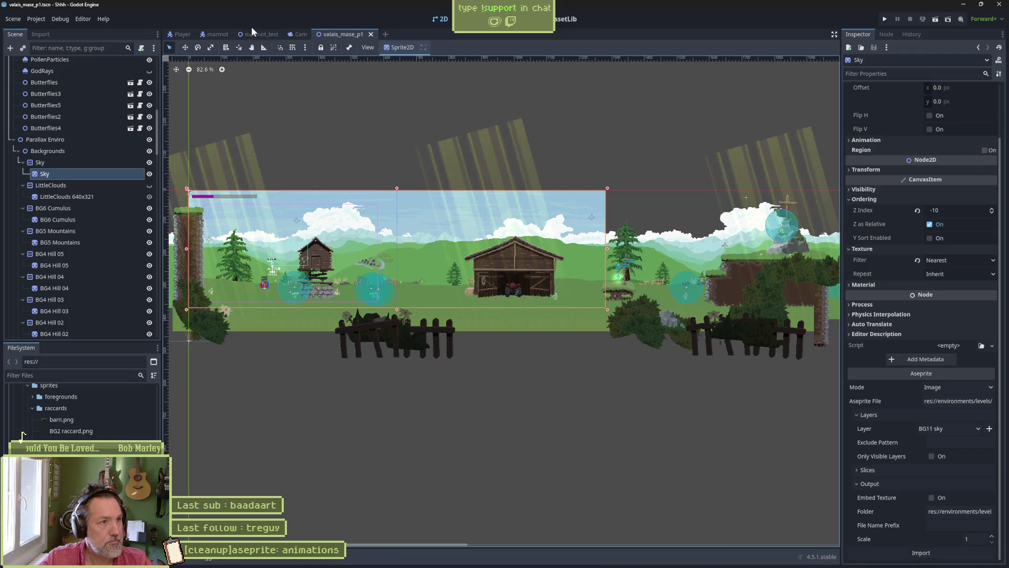
# - Quick-open the valais_mase_p2 scene and run it
pyautogui.hotkey('ctrl', 'shift', 'o')
pyautogui.write('p2')
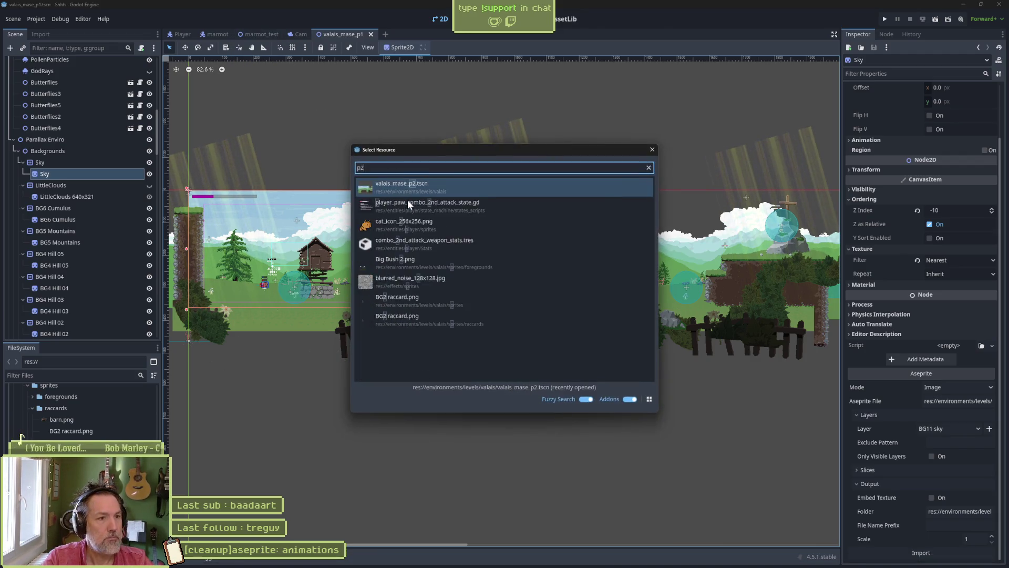
pyautogui.press('Return')
pyautogui.press('F6')
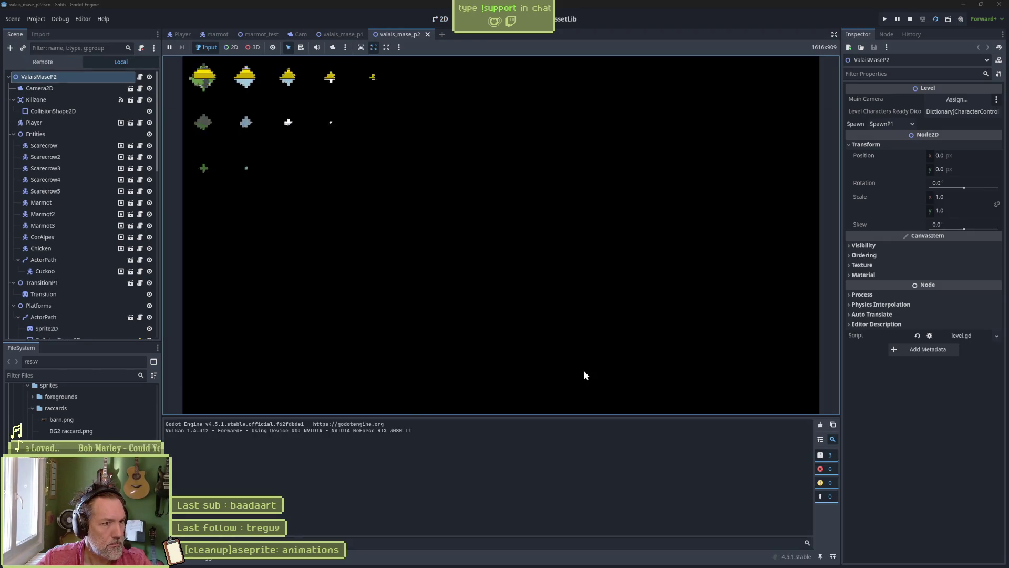
# - Walk the cat right through the level, attacking a character and jumping onto the cliff
pyautogui.press('Right')
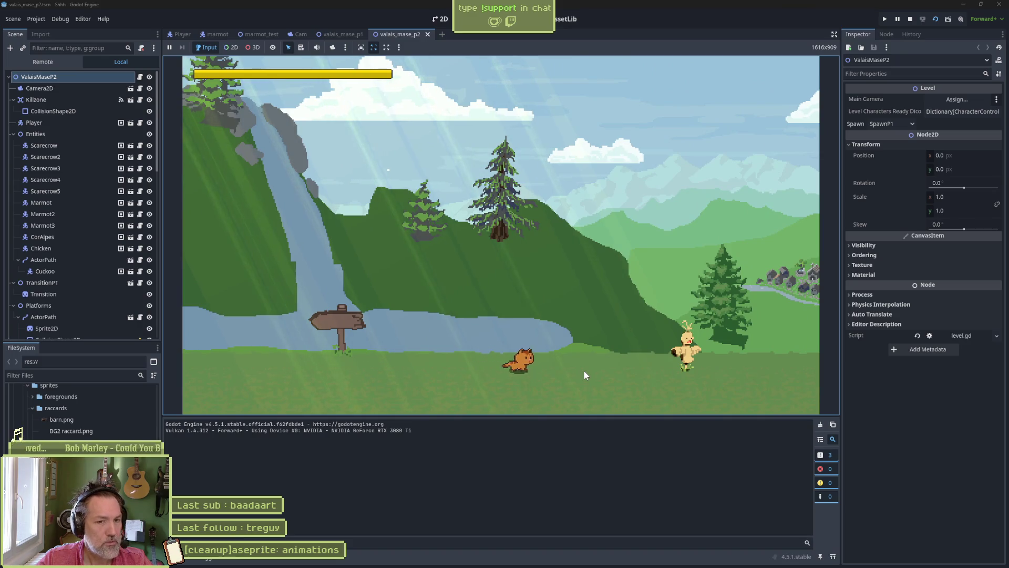
pyautogui.press('Left')
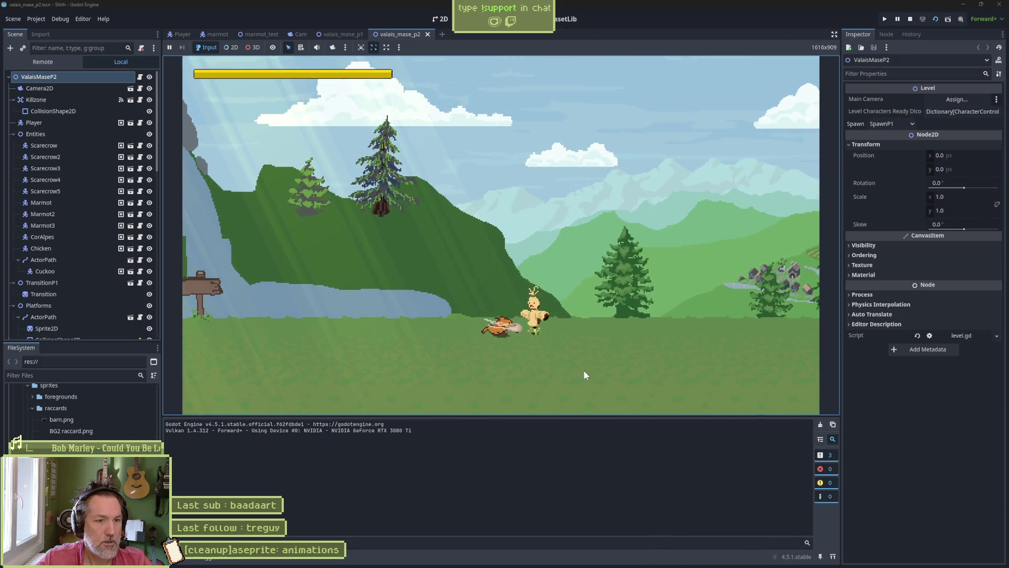
pyautogui.press('Right')
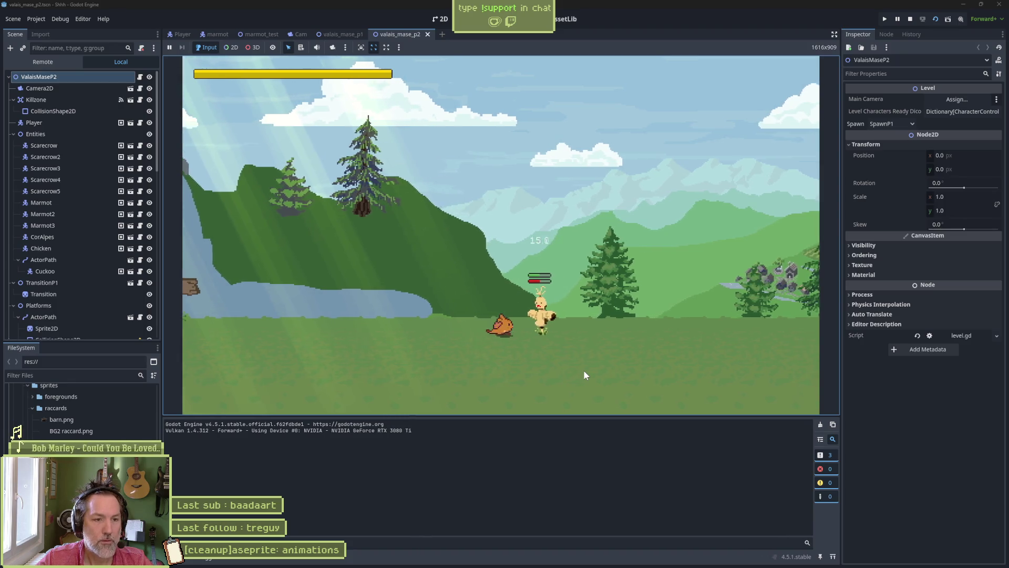
pyautogui.press('Right')
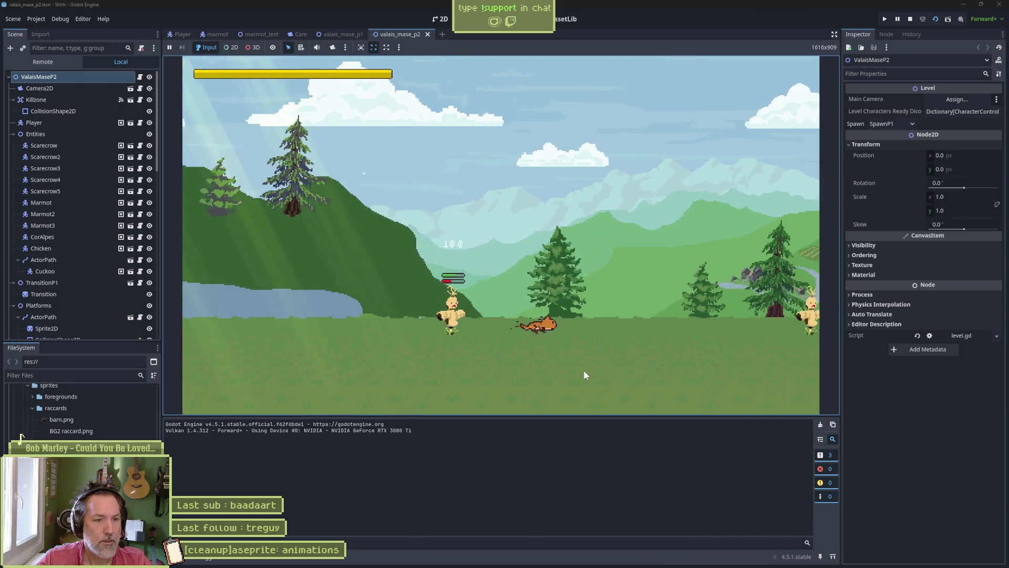
pyautogui.press('Right')
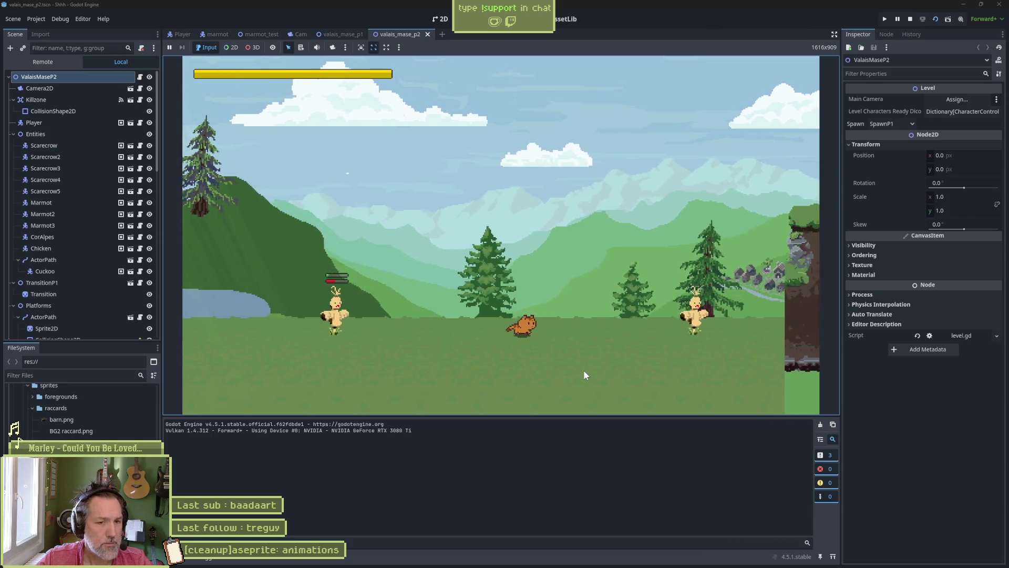
pyautogui.press('Right')
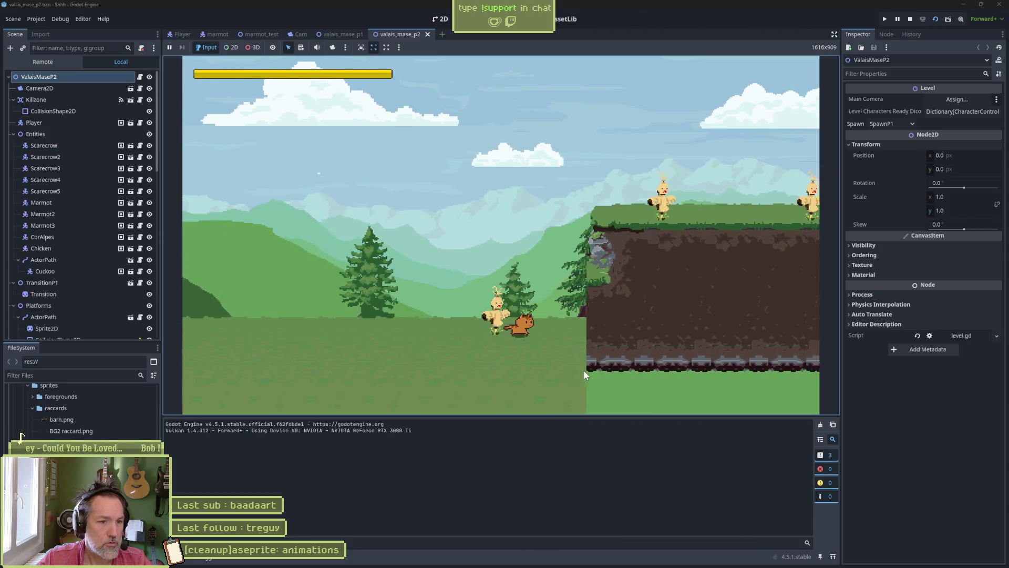
pyautogui.press('space')
pyautogui.press('Right')
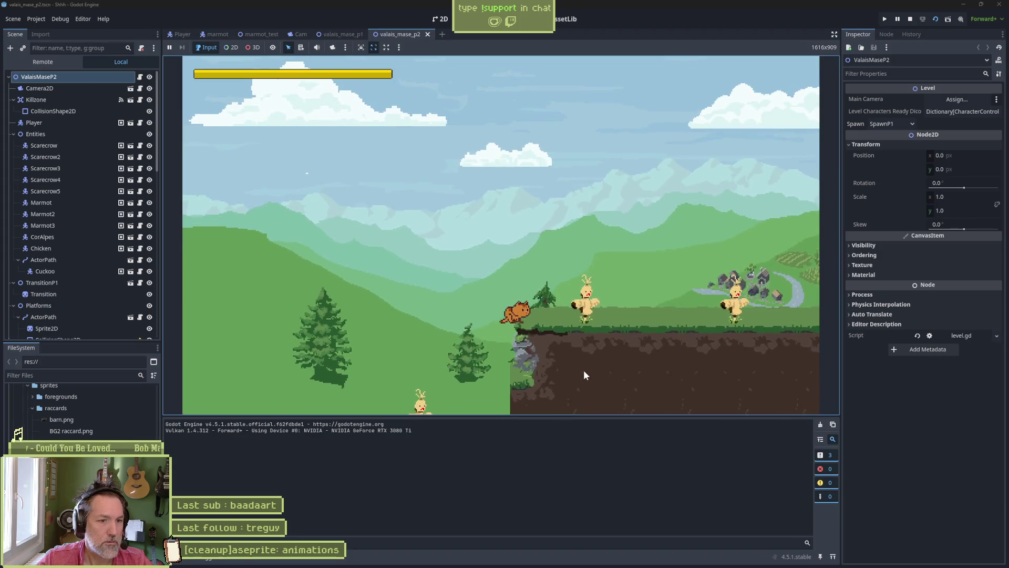
# - Hit the scarecrow, cross the platforms, attack the chicken, then stop the game
pyautogui.press('Right')
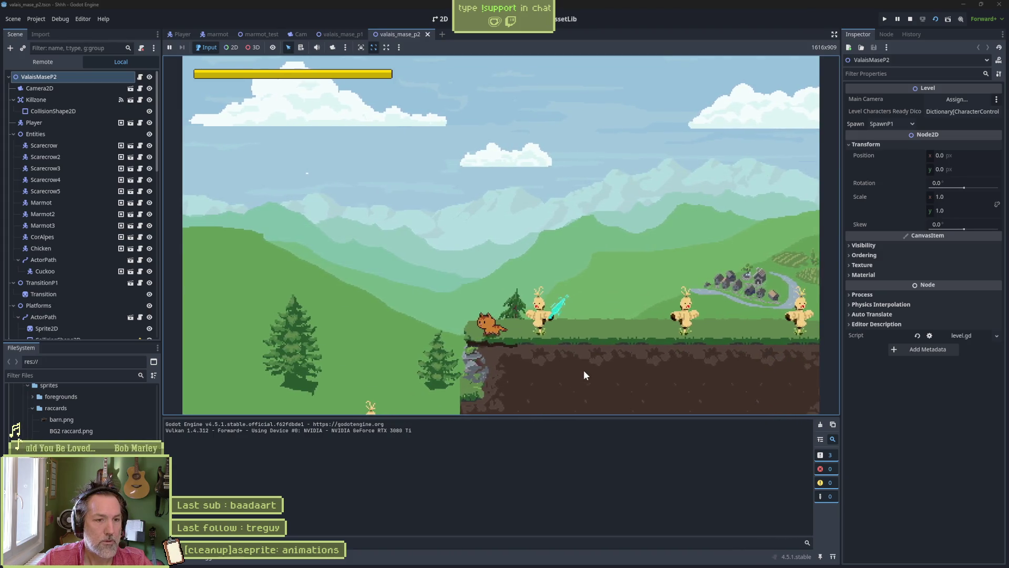
pyautogui.press('Right')
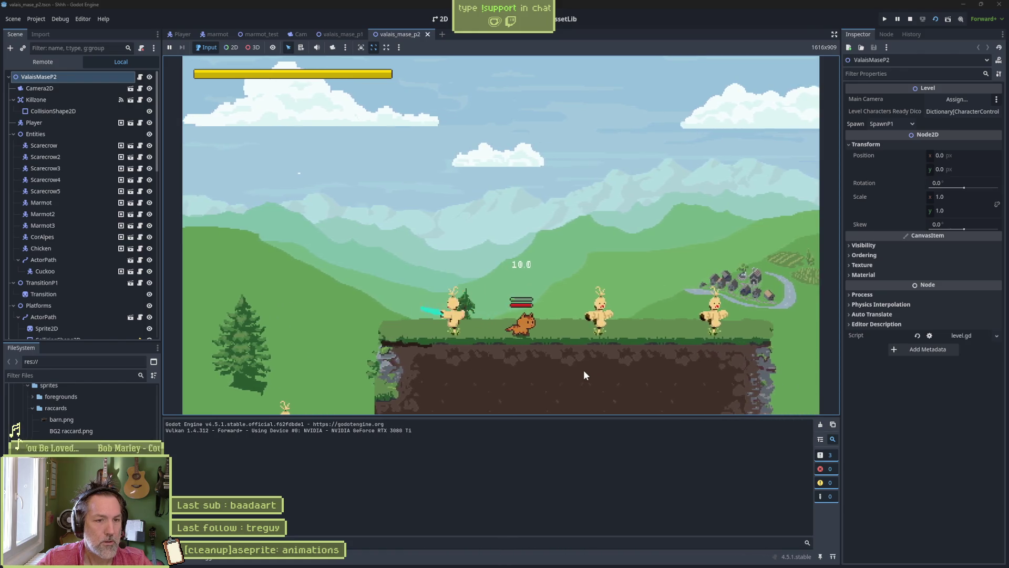
pyautogui.press('space')
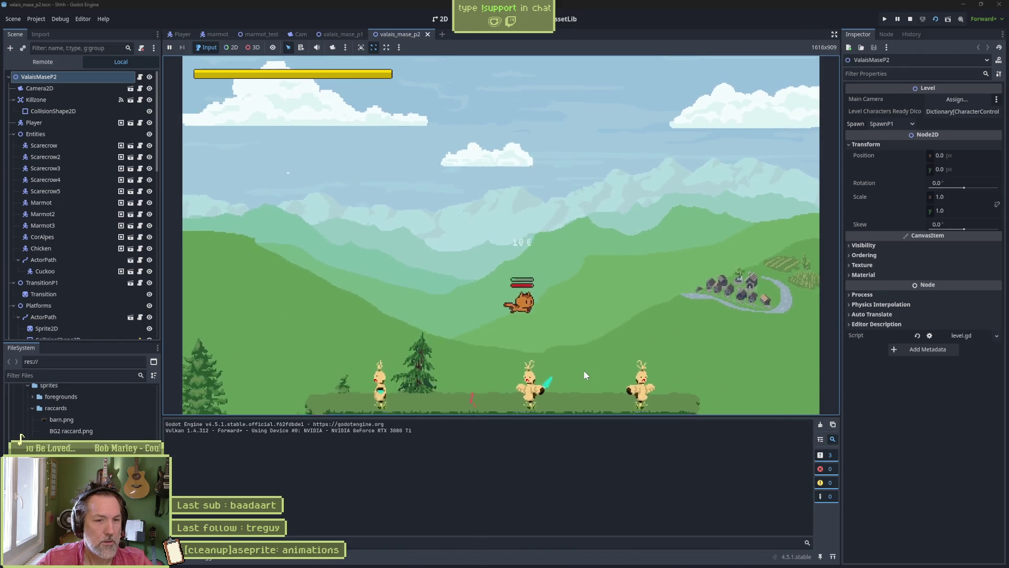
pyautogui.press('space')
pyautogui.press('Right')
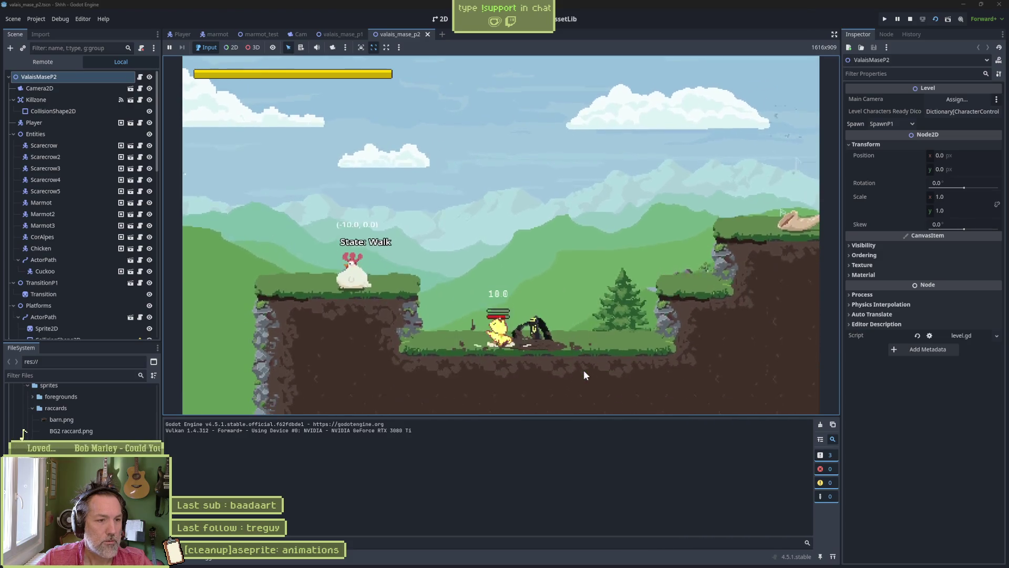
pyautogui.press('Left')
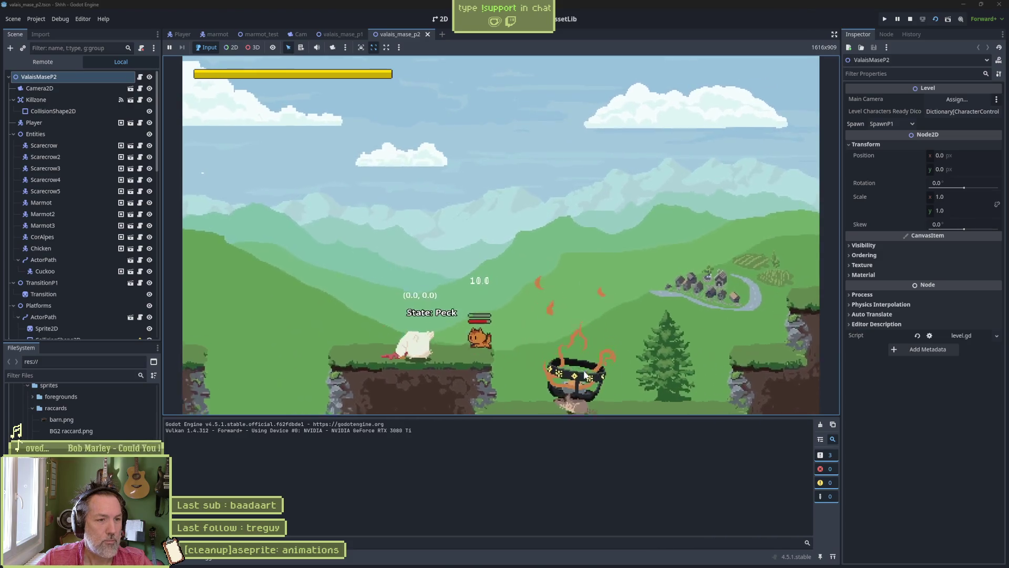
pyautogui.press('Left')
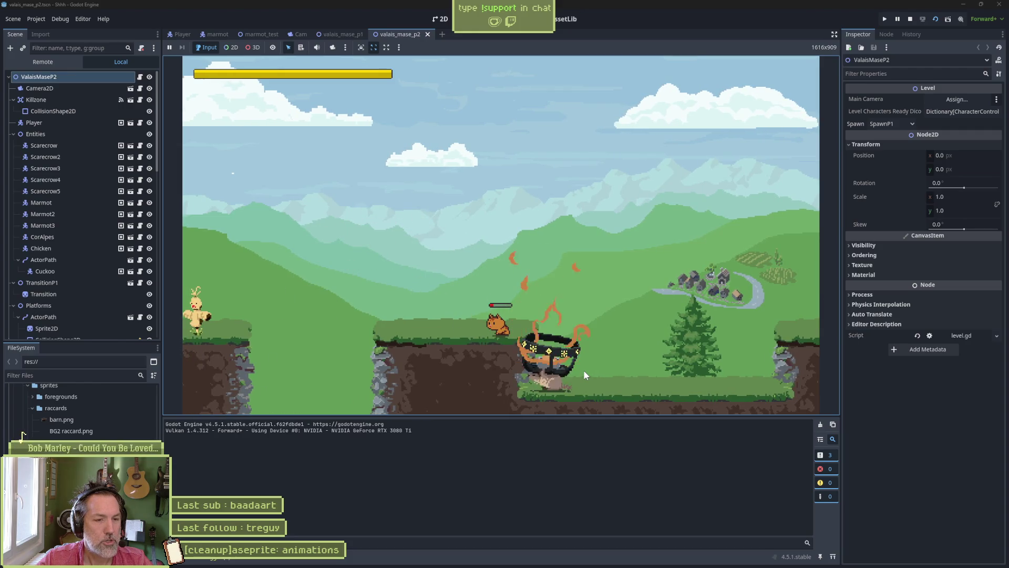
pyautogui.press('F8')
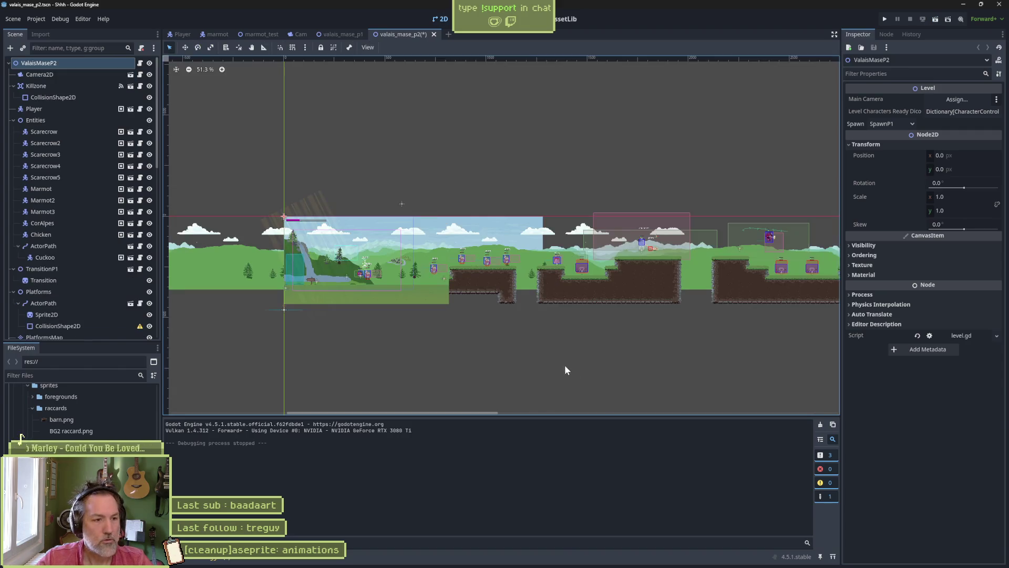
# - Quick-open the chicken_test scene and run it
pyautogui.hotkey('shift', 'alt', 'o')
pyautogui.write('chi')
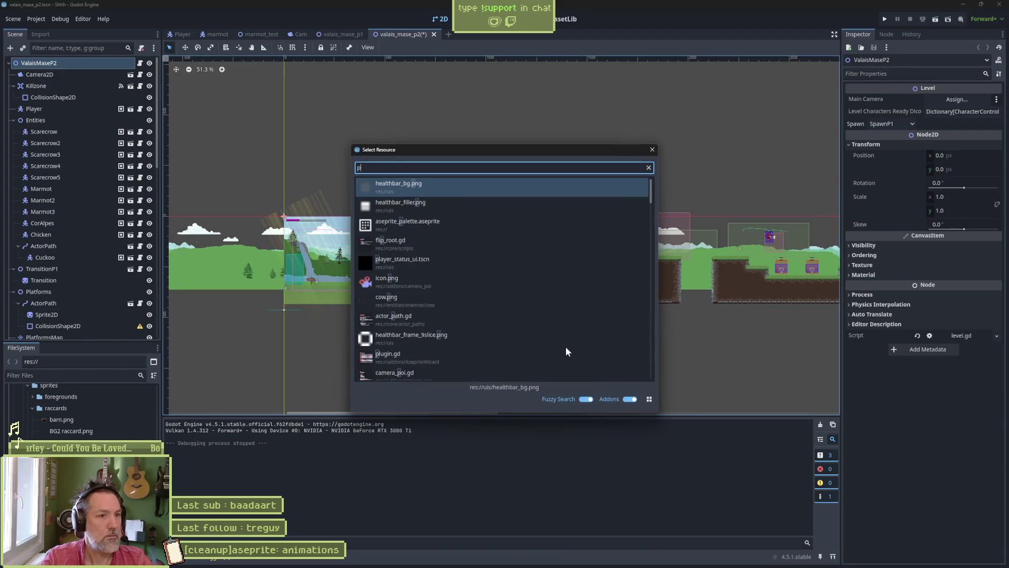
pyautogui.write('cken_te')
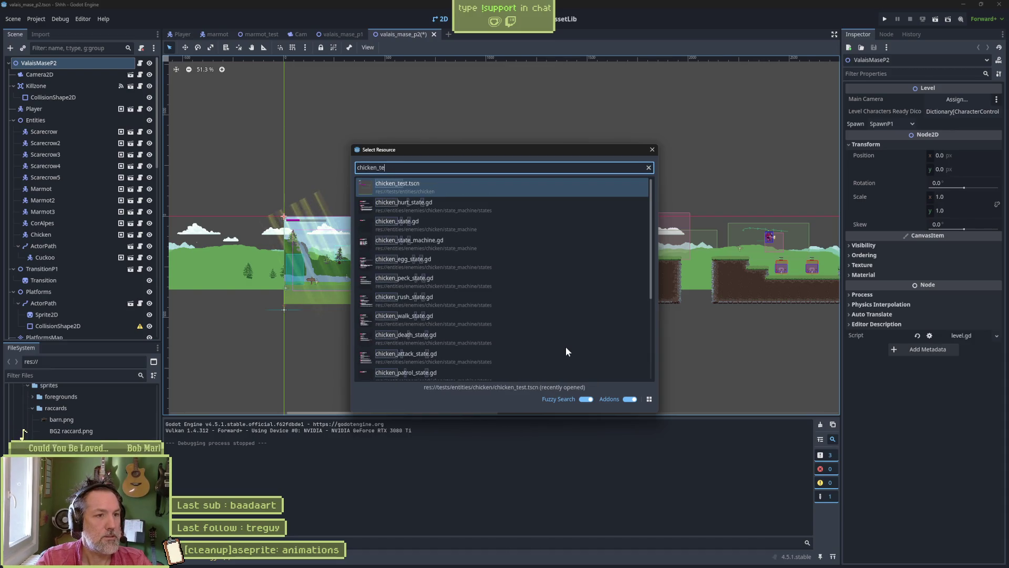
pyautogui.press('Return')
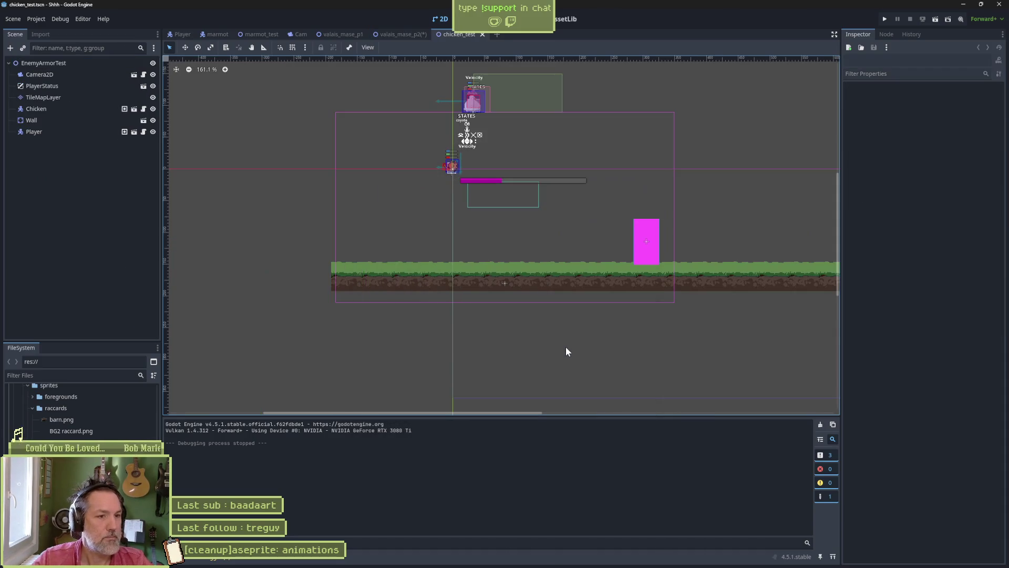
pyautogui.press('F6')
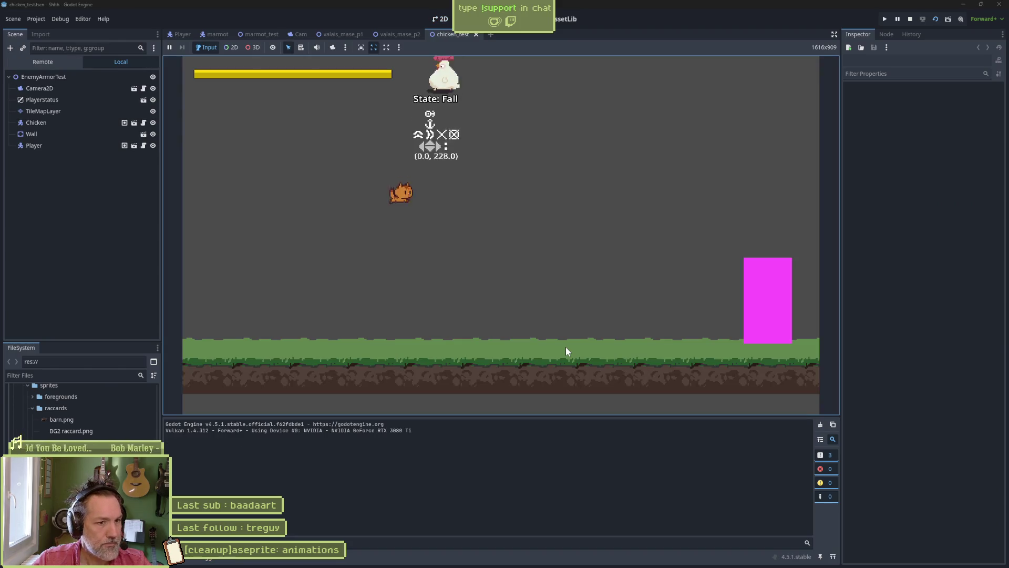
# - Walk the player back and forth near the chicken, jumping away after a knockback
pyautogui.press('Left')
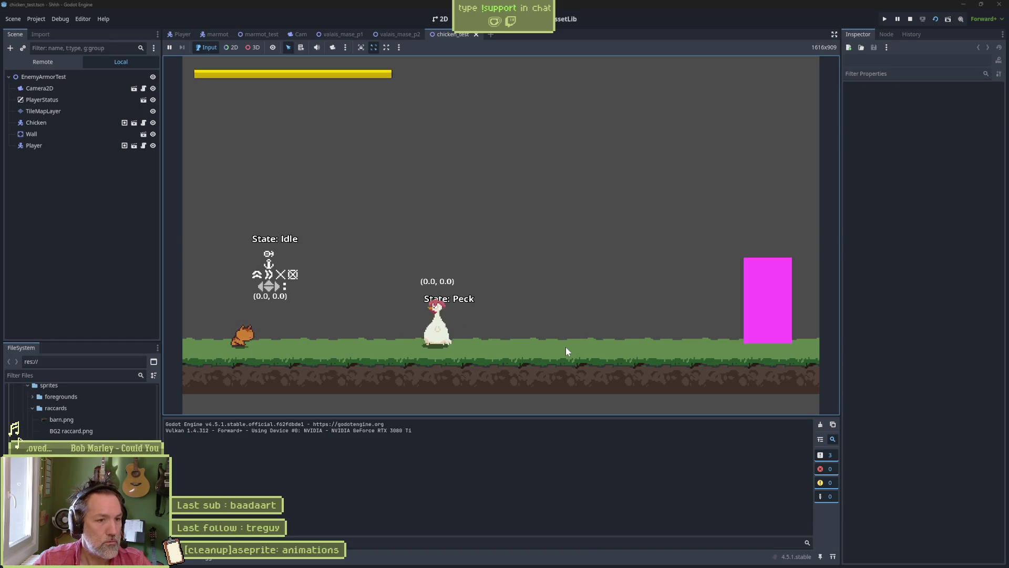
pyautogui.press('Right')
pyautogui.press('Left')
pyautogui.press('Right')
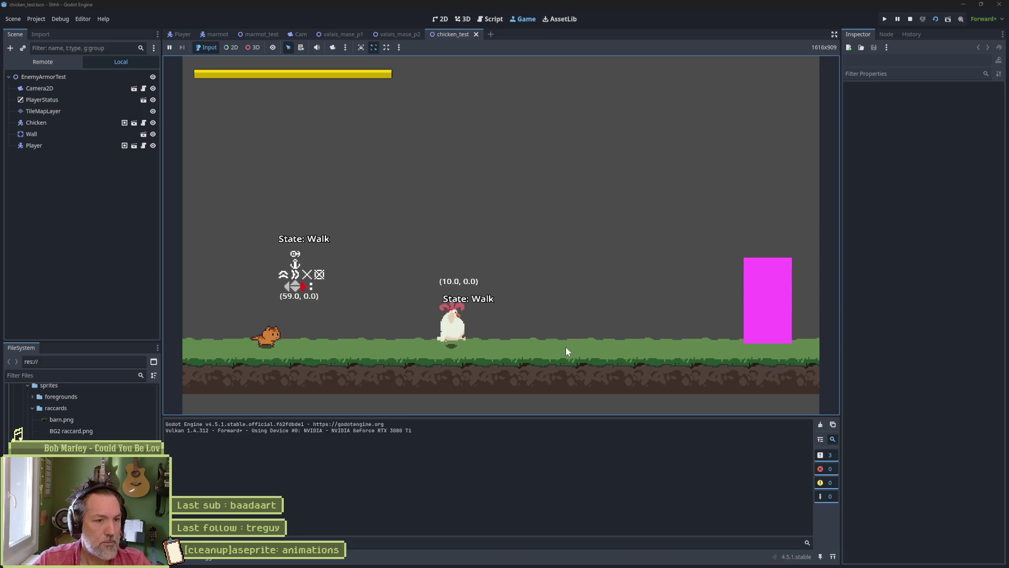
pyautogui.press('Right')
pyautogui.press('Left')
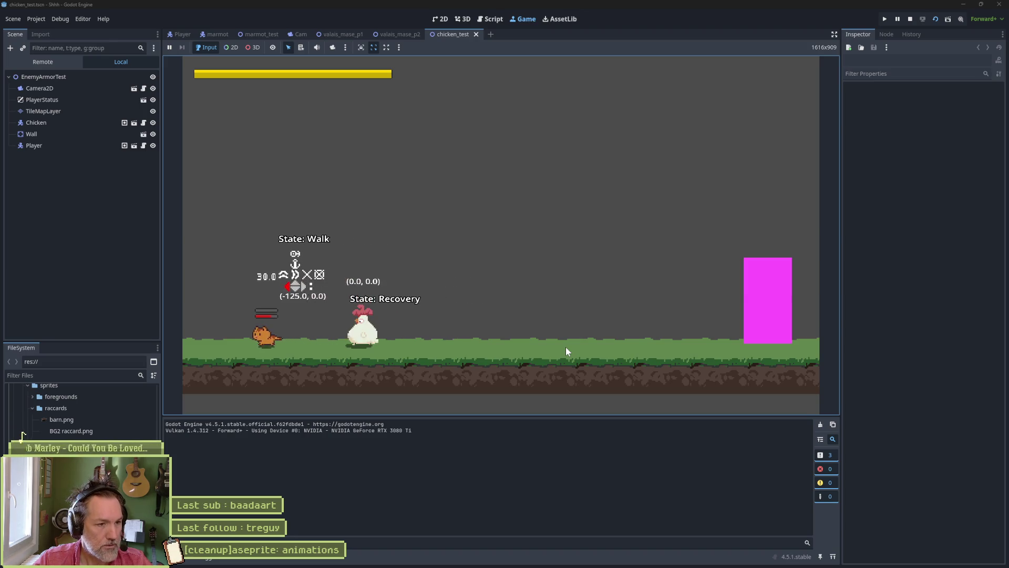
pyautogui.press('space')
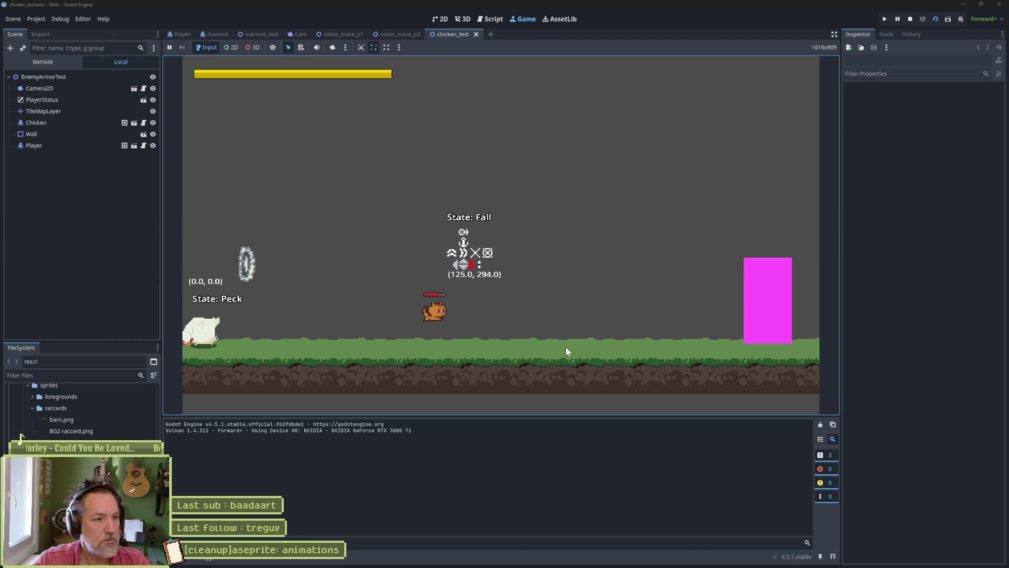
pyautogui.press('Left')
pyautogui.press('Right')
pyautogui.press('Right')
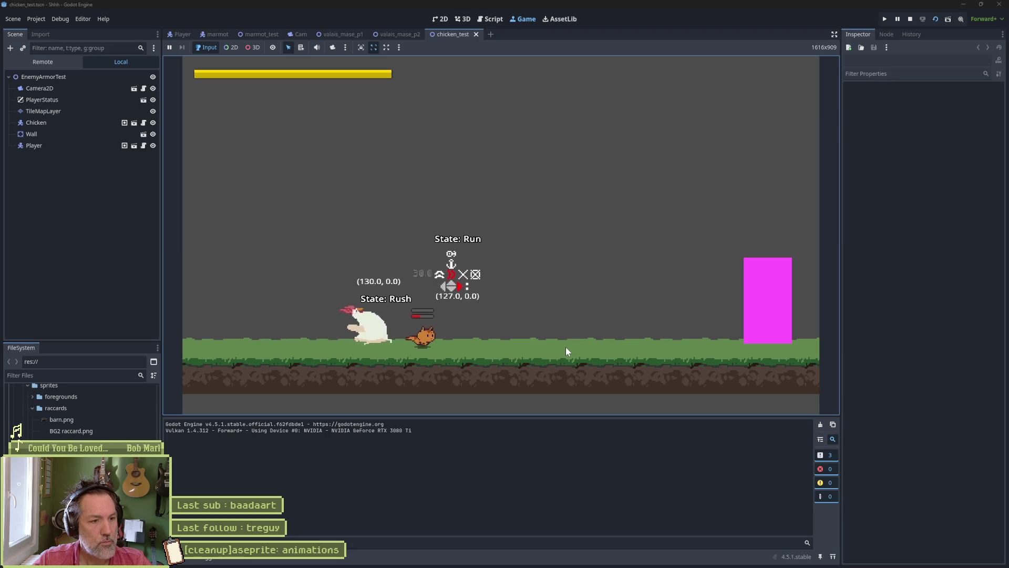
# - Jump at the chicken and hit it until it becomes an egg, then stop the game
pyautogui.press('Left')
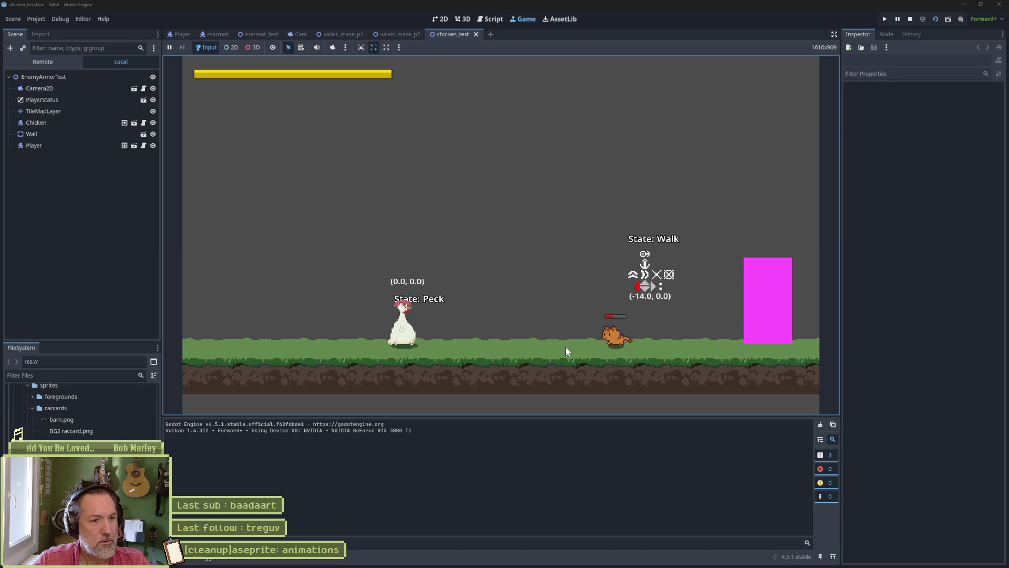
pyautogui.press('Left')
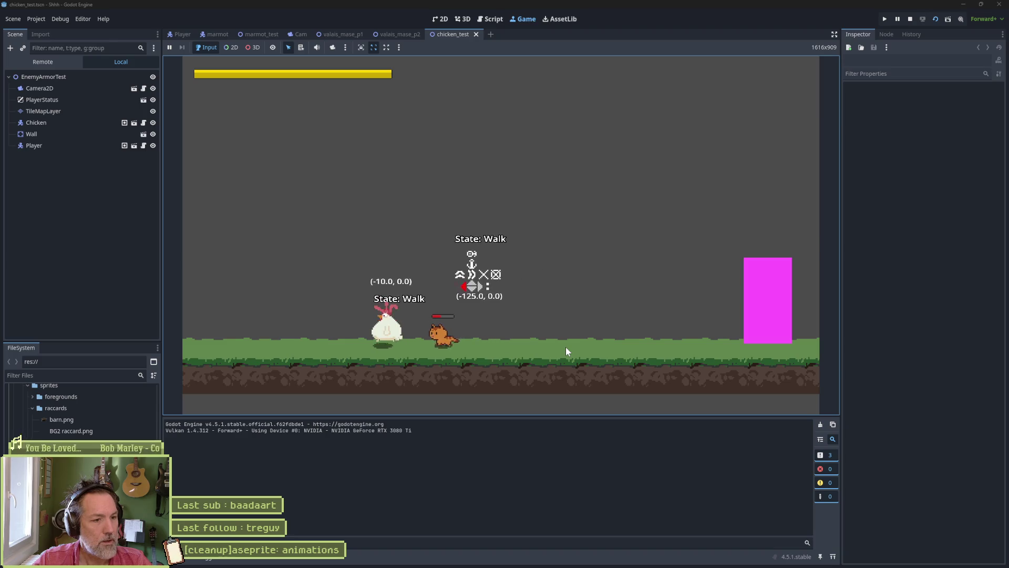
pyautogui.press('space')
pyautogui.press('x')
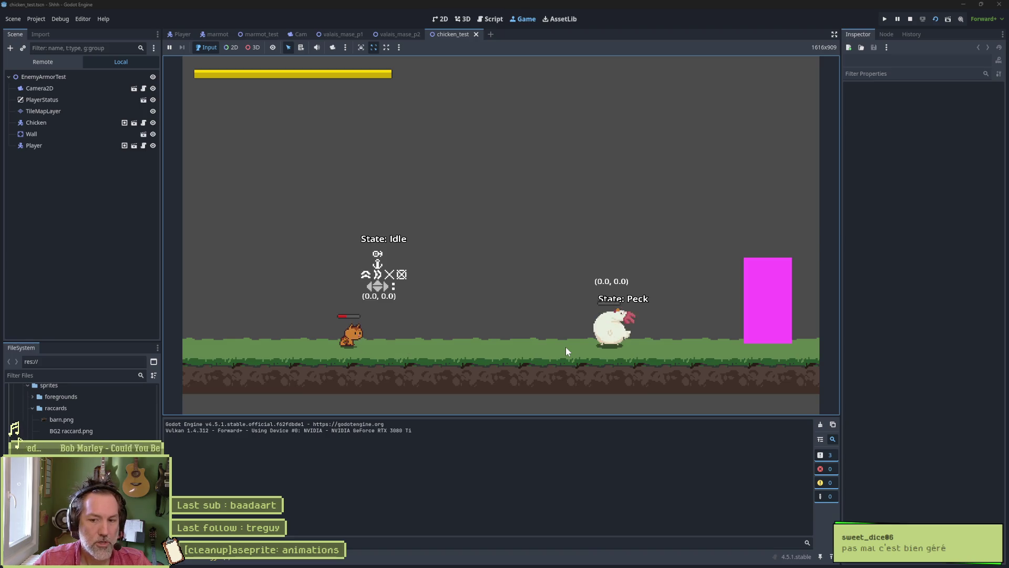
pyautogui.press('Right')
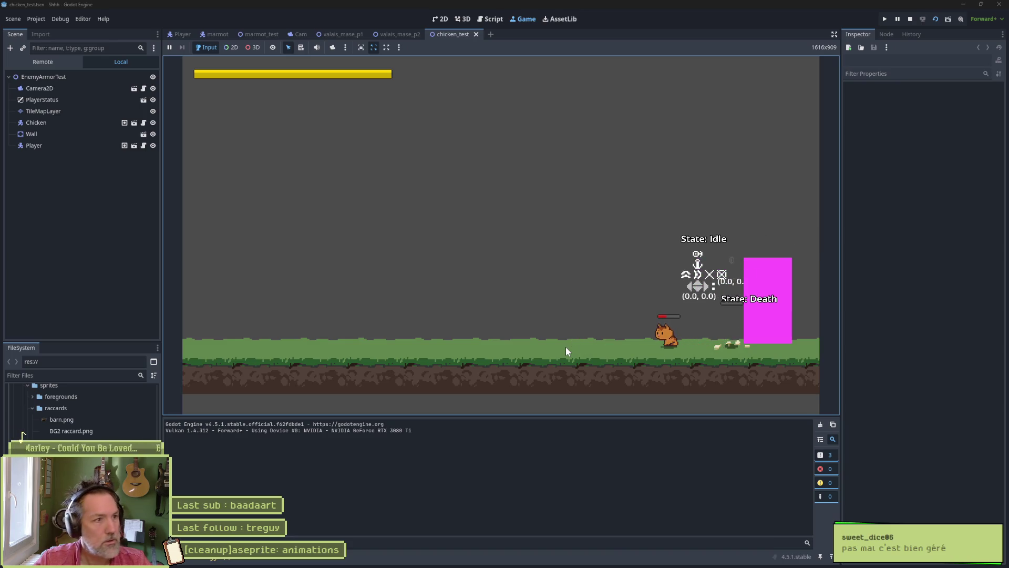
pyautogui.press('F8')
pyautogui.hotkey('alt', 'shift', 'o')
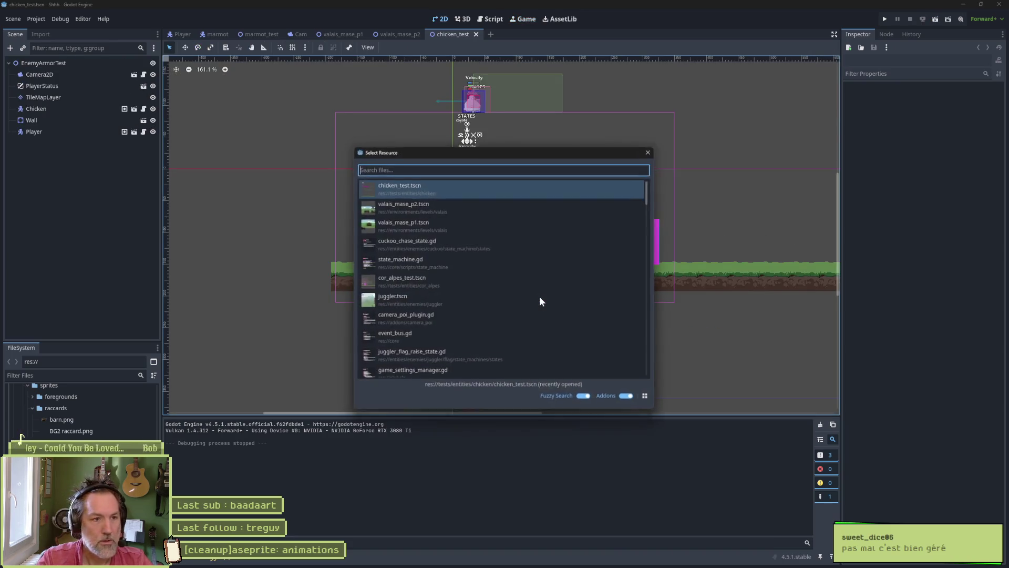
# - Open the cuckoo_test scene from the search, run it, then stop the game
pyautogui.write('cuck')
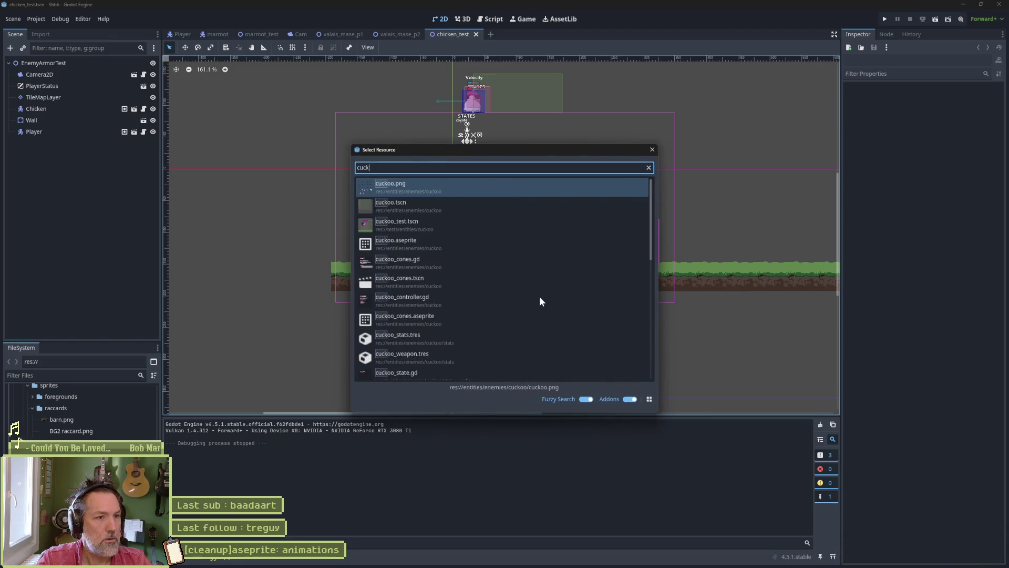
pyautogui.press('Down')
pyautogui.press('Down')
pyautogui.press('Return')
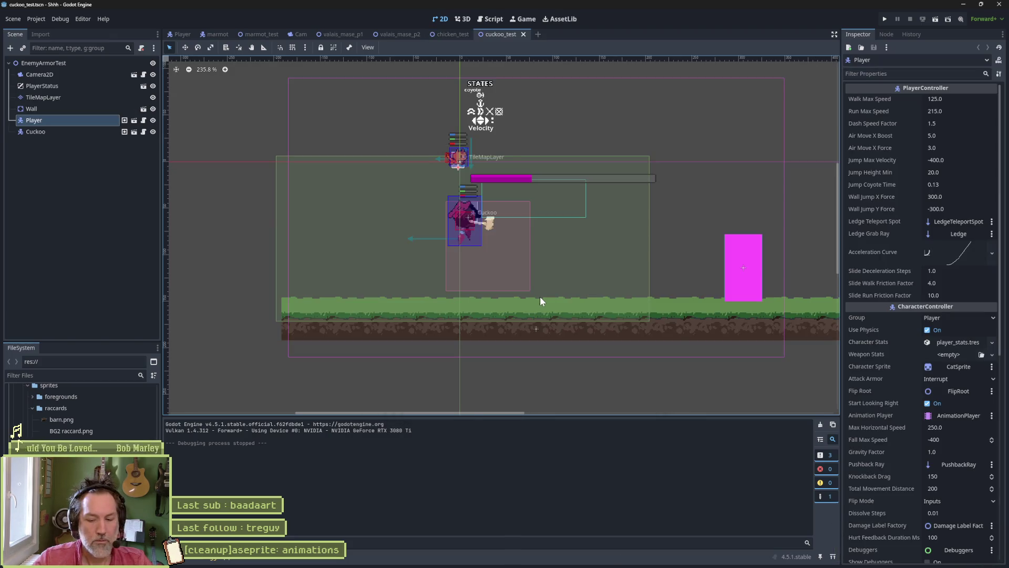
pyautogui.press('F6')
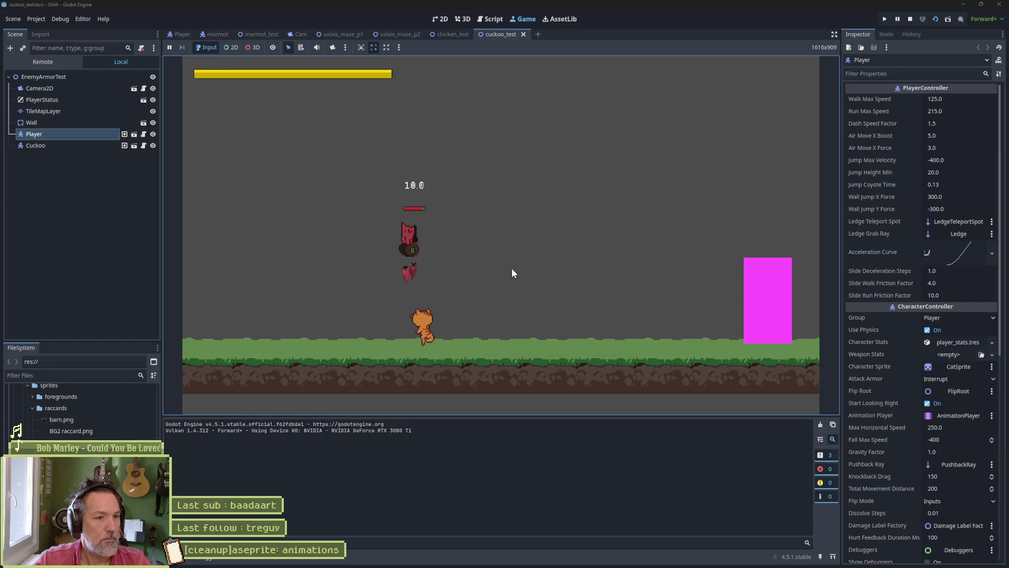
pyautogui.press('F8')
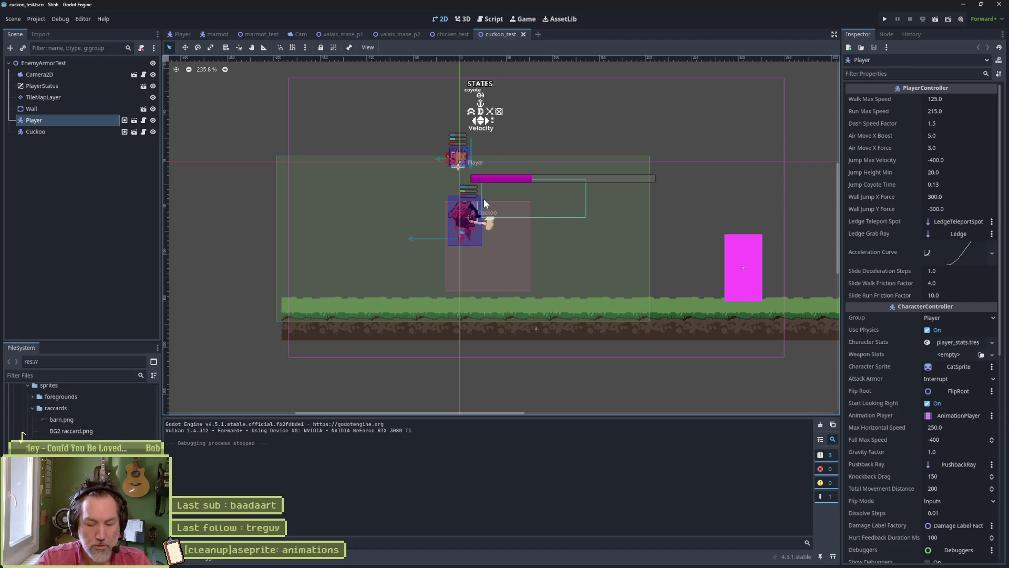
pyautogui.hotkey('alt', 'shift', 'o')
# - Quick-open marmot_test.tscn and run it
pyautogui.write('marmot_tes')
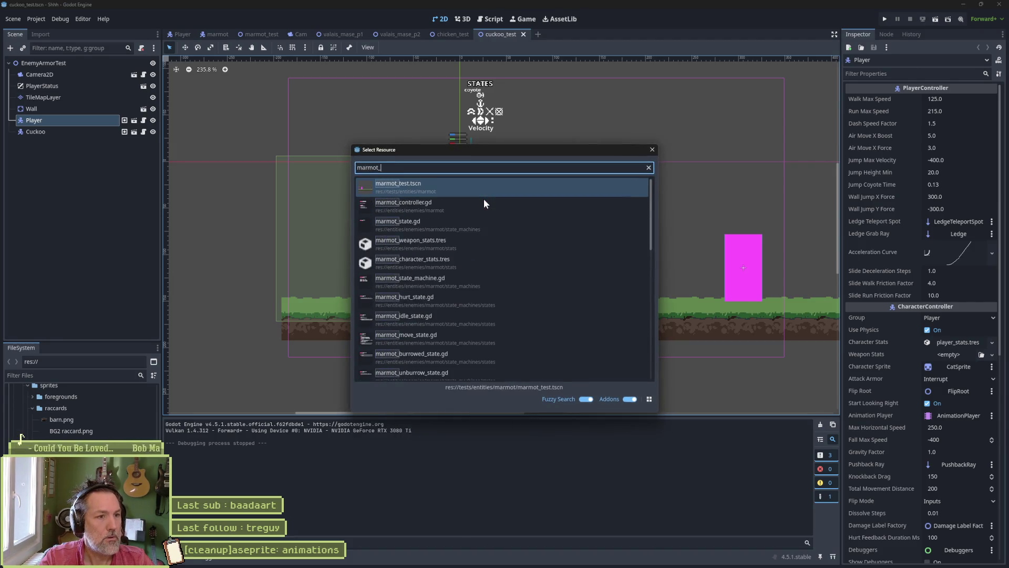
pyautogui.press('Return')
pyautogui.press('F6')
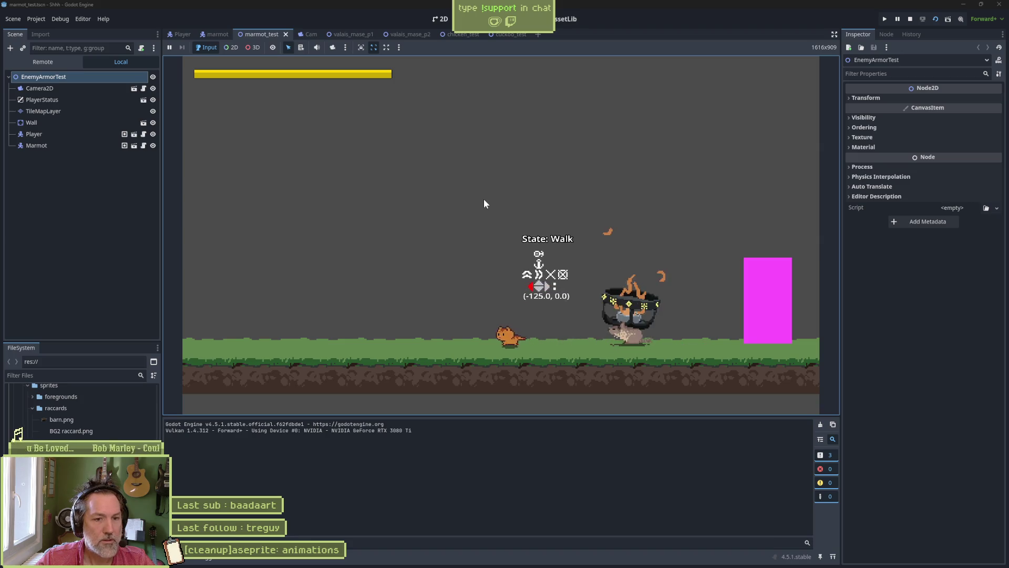
# - Walk the cat around the flaming marmot, attack it with x, then stop the test
pyautogui.press('Right')
pyautogui.press('Left')
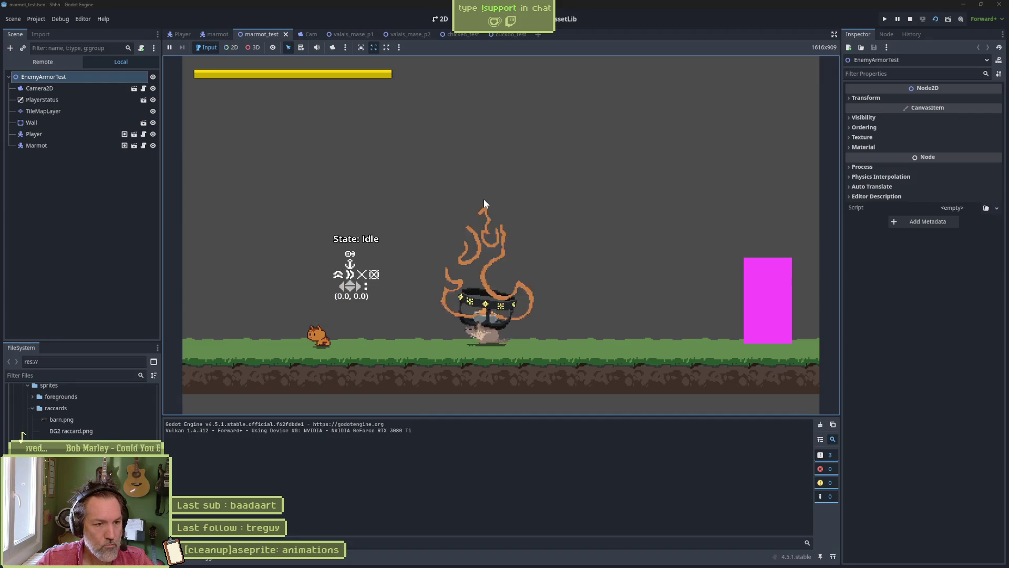
pyautogui.press('Right')
pyautogui.press('Left')
pyautogui.press('Right')
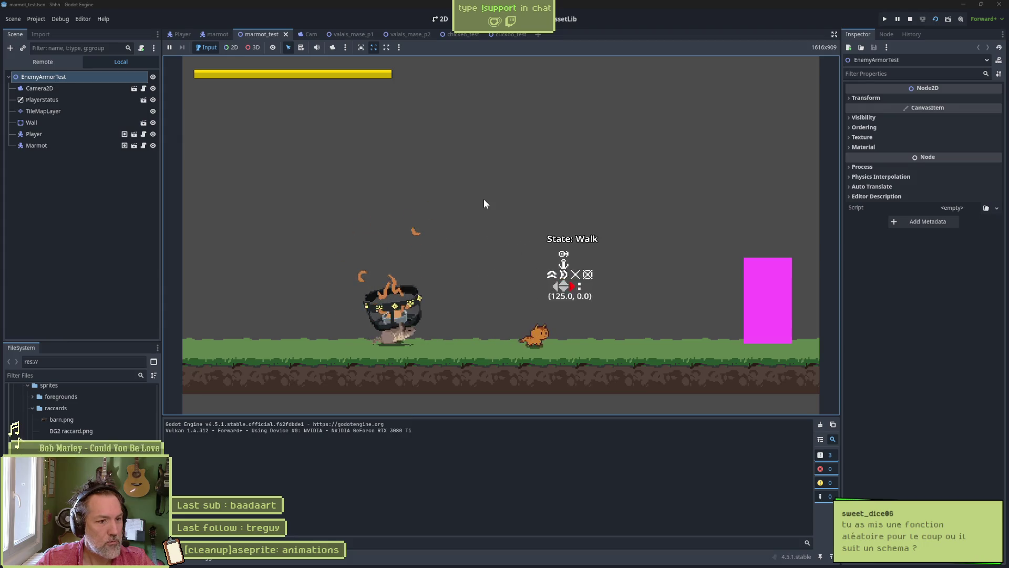
pyautogui.press('Left')
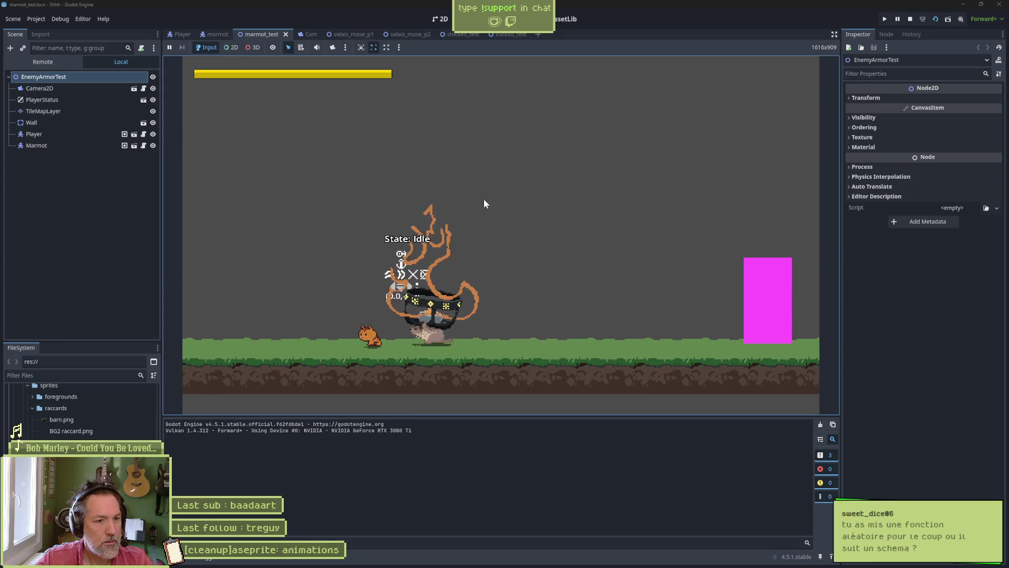
pyautogui.press('Left')
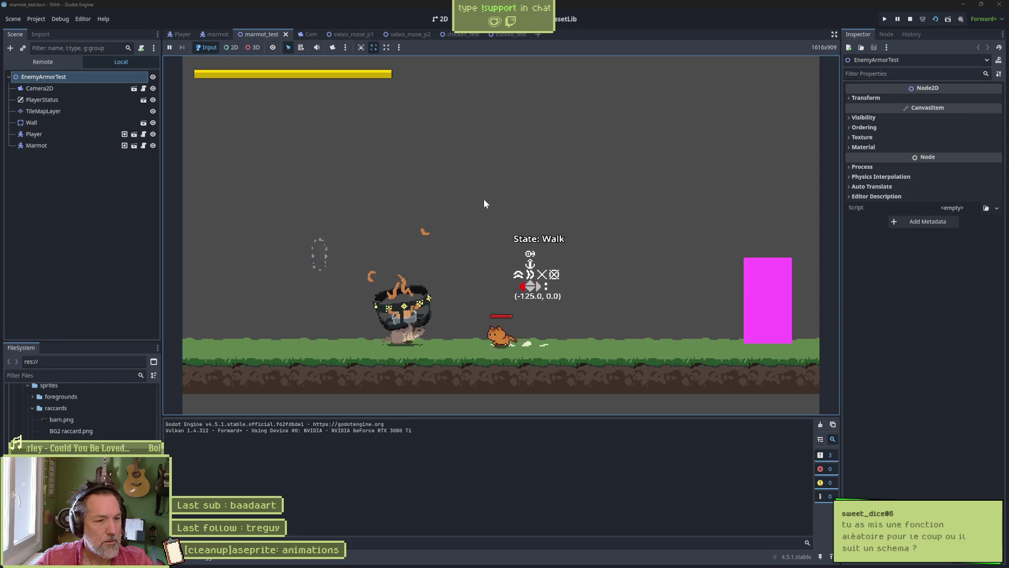
pyautogui.press('x')
pyautogui.press('x')
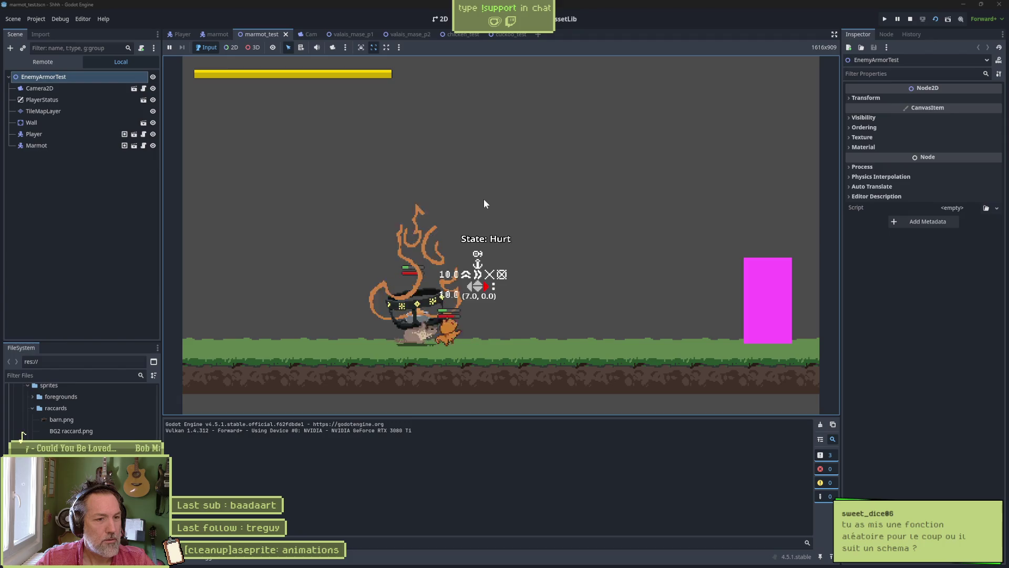
pyautogui.press('Right')
pyautogui.press('x')
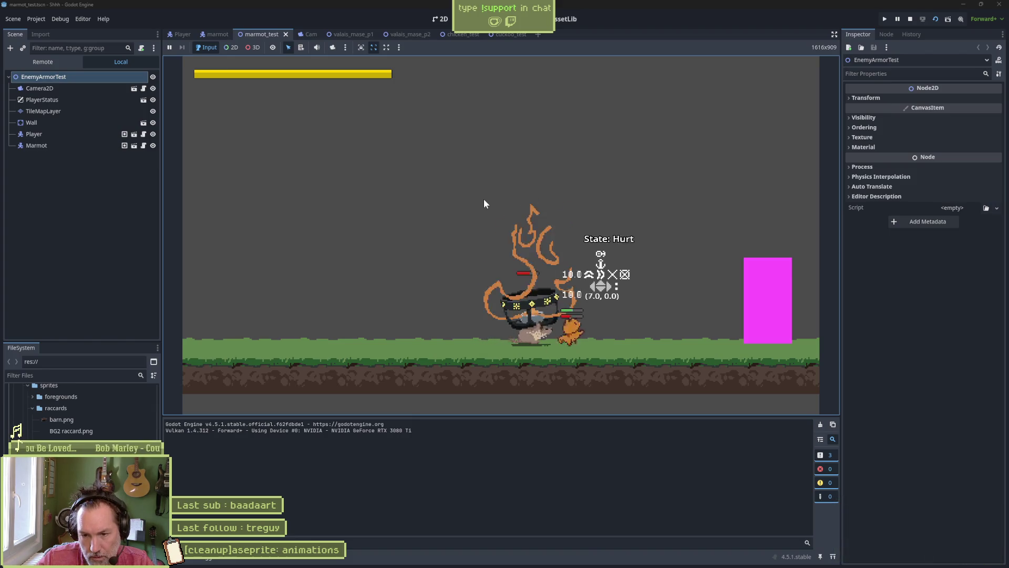
pyautogui.press('F8')
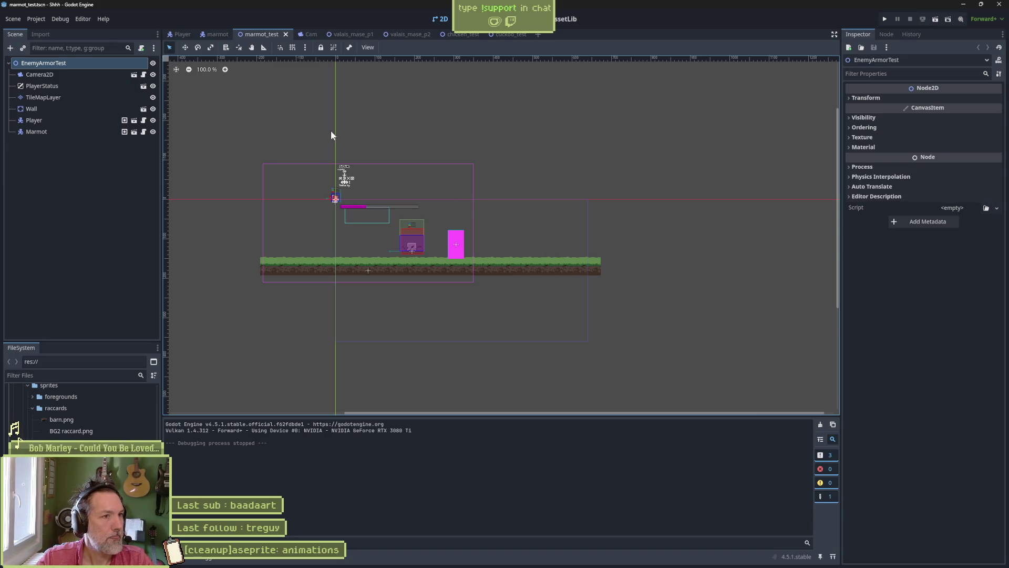
# - In Aseprite, play the cow.aseprite animation from its first frame, then stop it
pyautogui.click(608, 559)
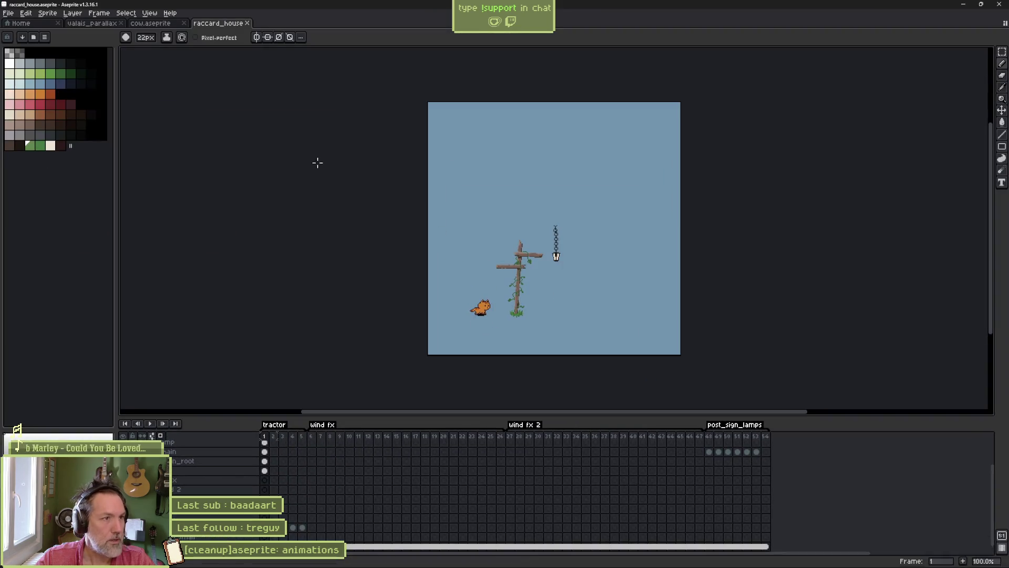
pyautogui.click(151, 23)
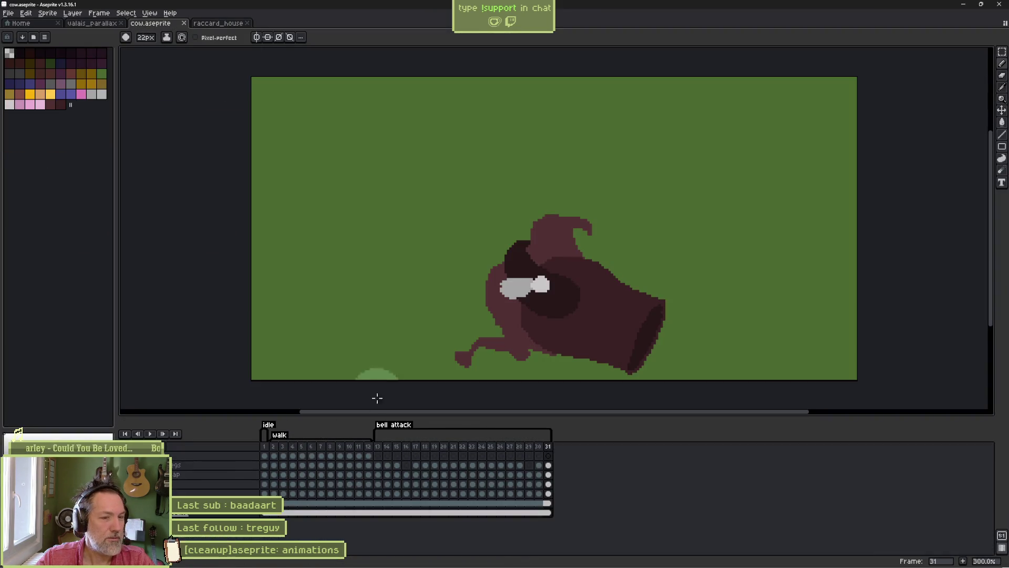
pyautogui.click(265, 455)
pyautogui.press('Return')
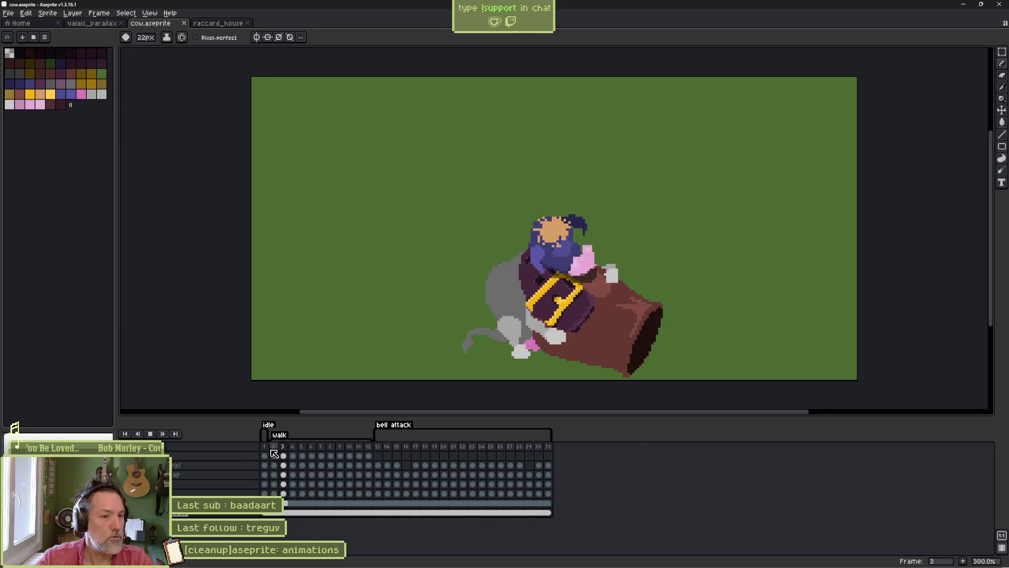
pyautogui.press('Return')
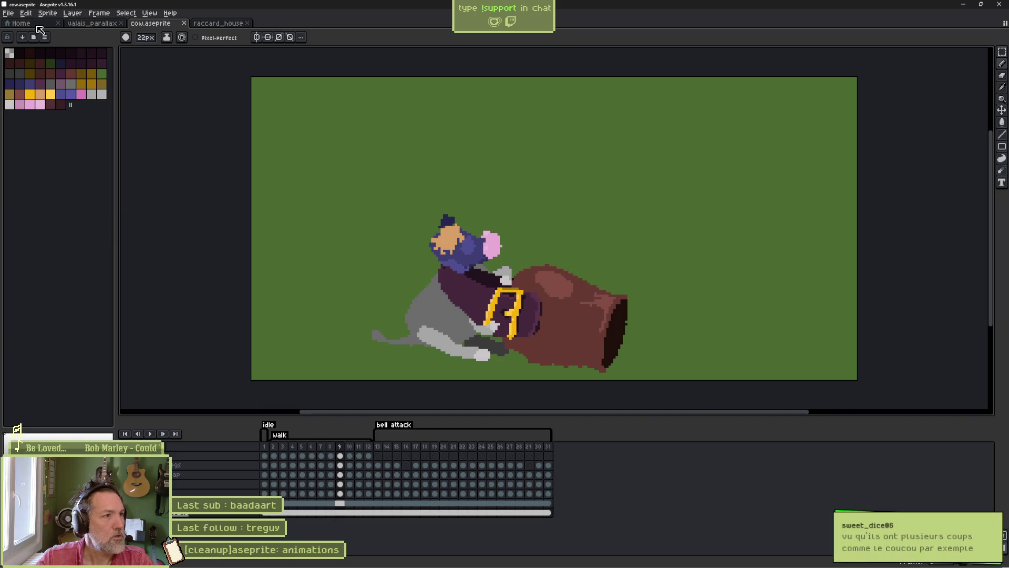
# - Open juggler.aseprite from recent files and select its frames 2–10 in the timeline
pyautogui.click(38, 24)
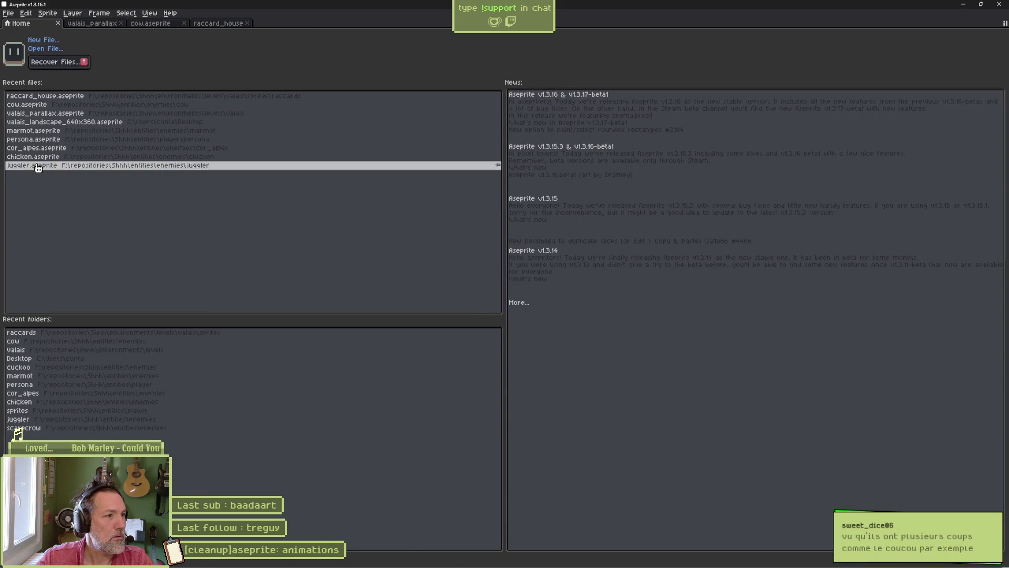
pyautogui.click(38, 166)
pyautogui.moveTo(273, 436); pyautogui.dragTo(369, 431)
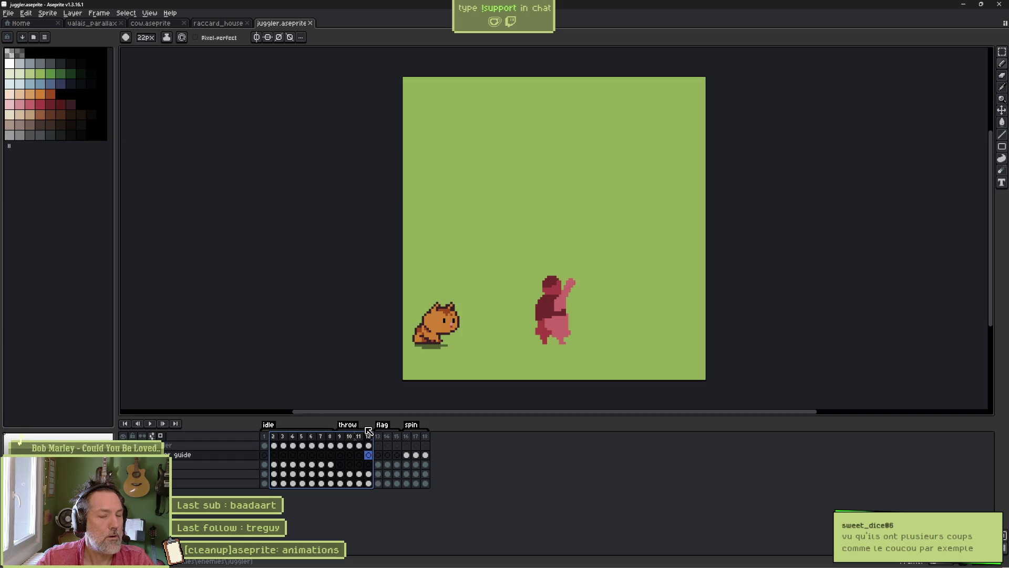
pyautogui.moveTo(369, 431); pyautogui.dragTo(442, 439)
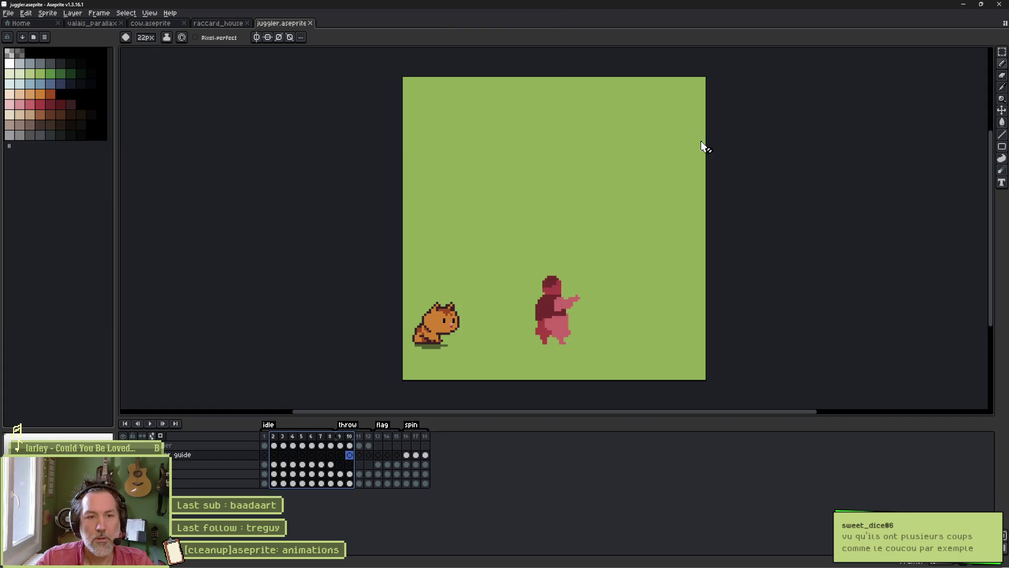
pyautogui.click(963, 4)
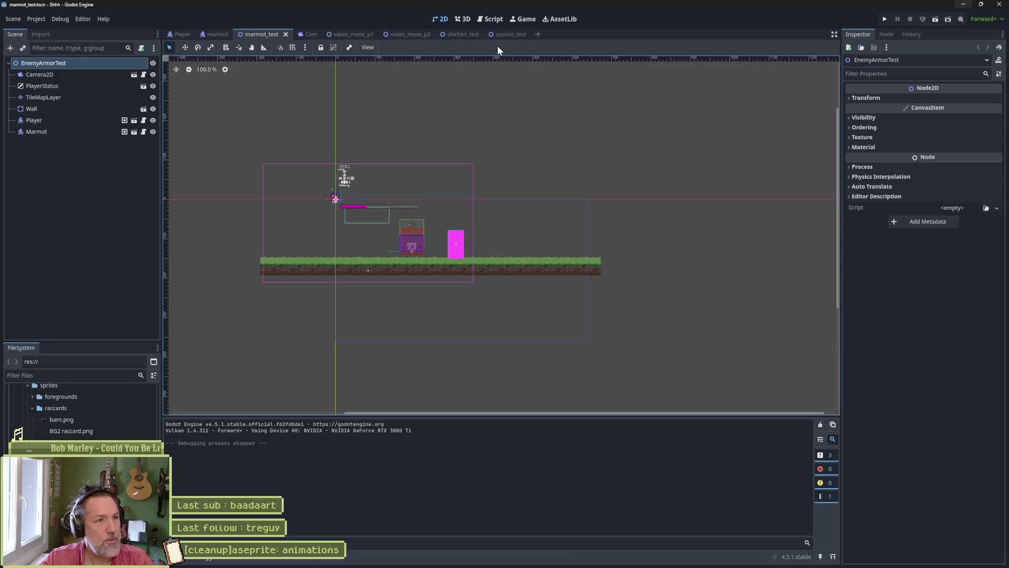
# - In valais_mase_p2, move the SpawnDebug marker to a new spot in the level
pyautogui.click(404, 35)
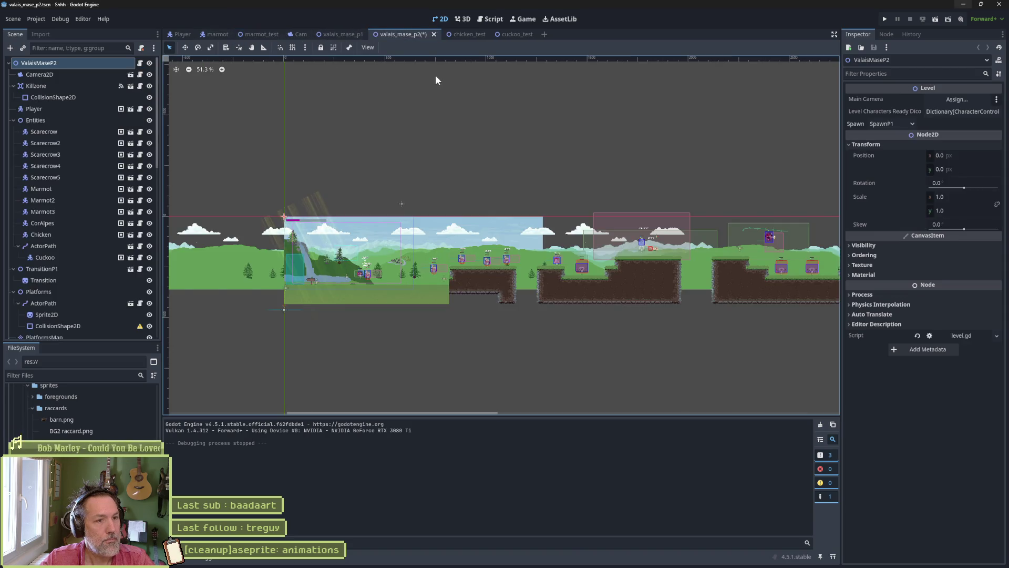
pyautogui.click(442, 280)
pyautogui.press('w')
pyautogui.moveTo(484, 283); pyautogui.dragTo(649, 258)
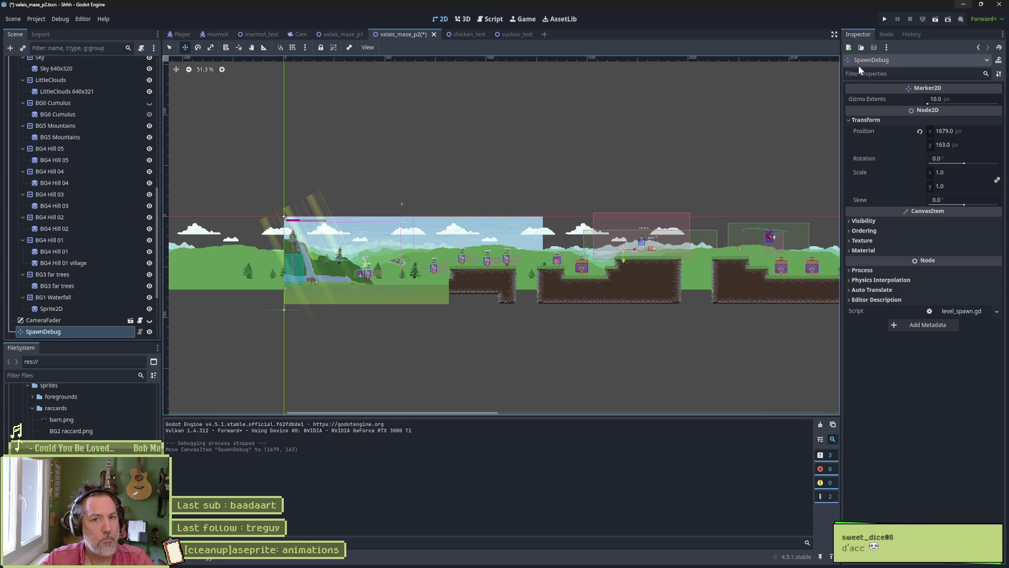
# - Set the ValaisMaseP2 root's Spawn to SpawnDebug and run the level
pyautogui.scroll(5, 101, 123)
pyautogui.scroll(2, 97, 119)
pyautogui.click(74, 64)
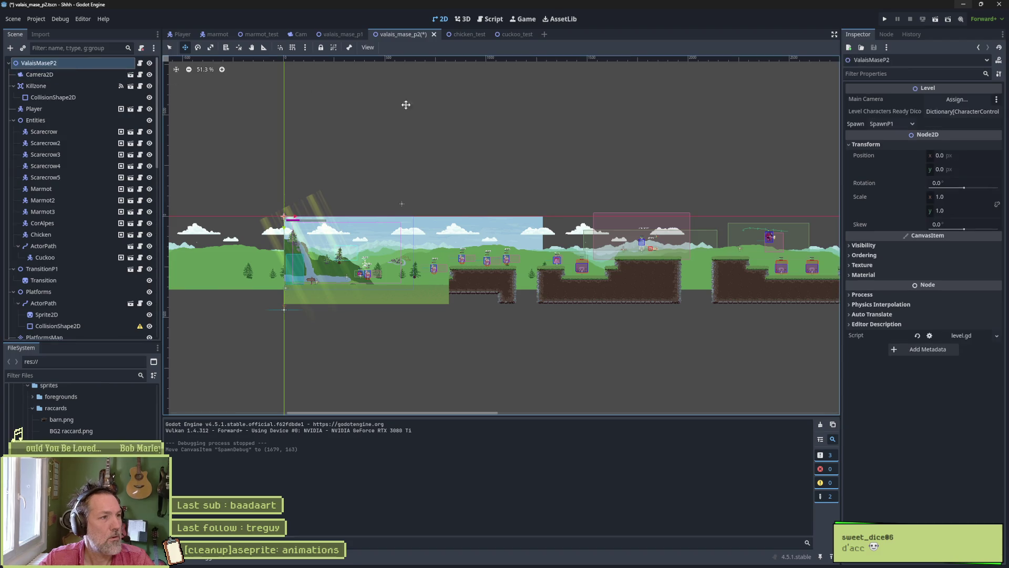
pyautogui.click(897, 122)
pyautogui.click(905, 136)
pyautogui.press('F6')
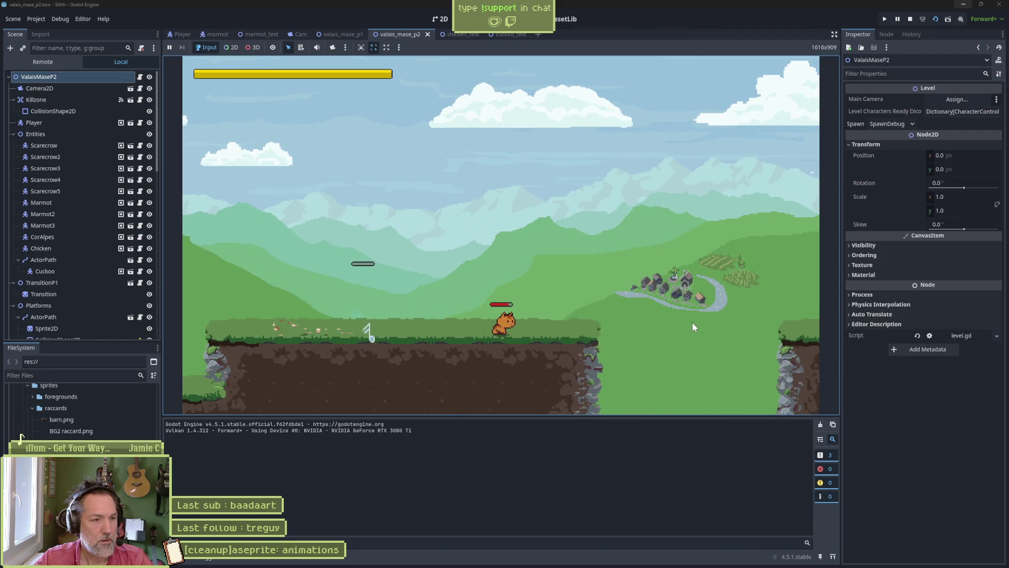
# - Stop the running level and pan the view onto the later platform gap area
pyautogui.press('F8')
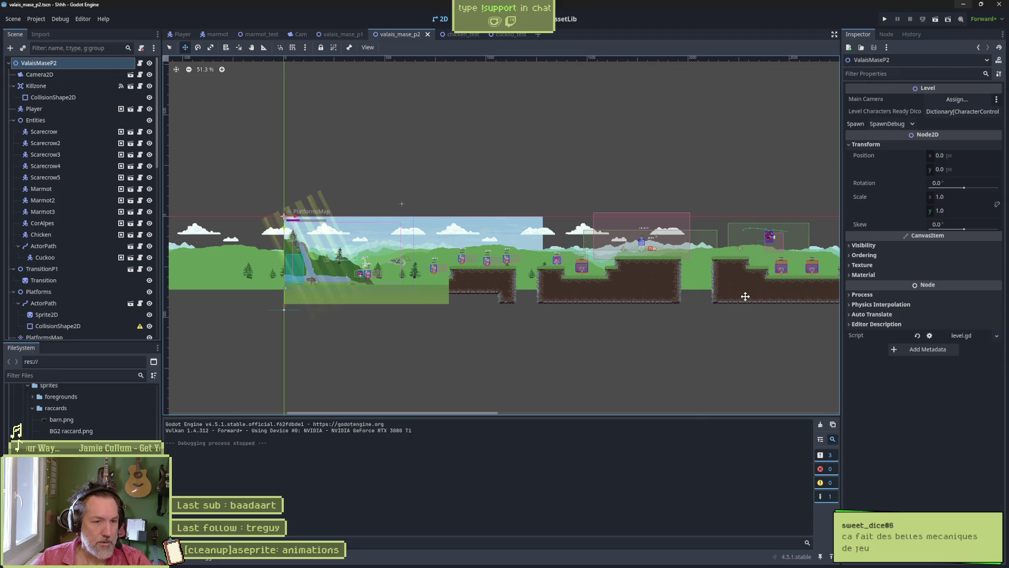
pyautogui.moveTo(724, 293); pyautogui.dragTo(604, 307)
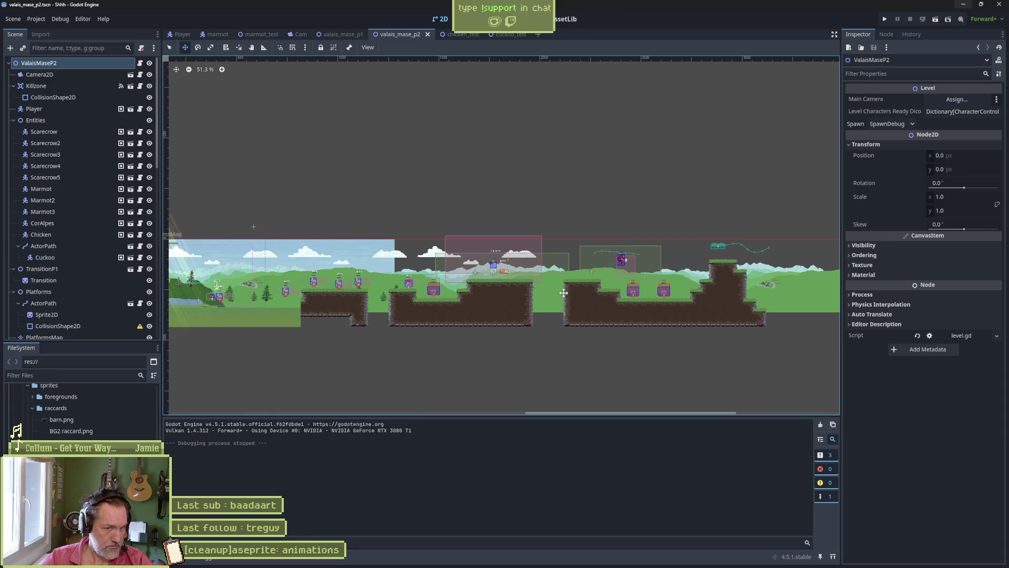
pyautogui.scroll(5, 534, 286)
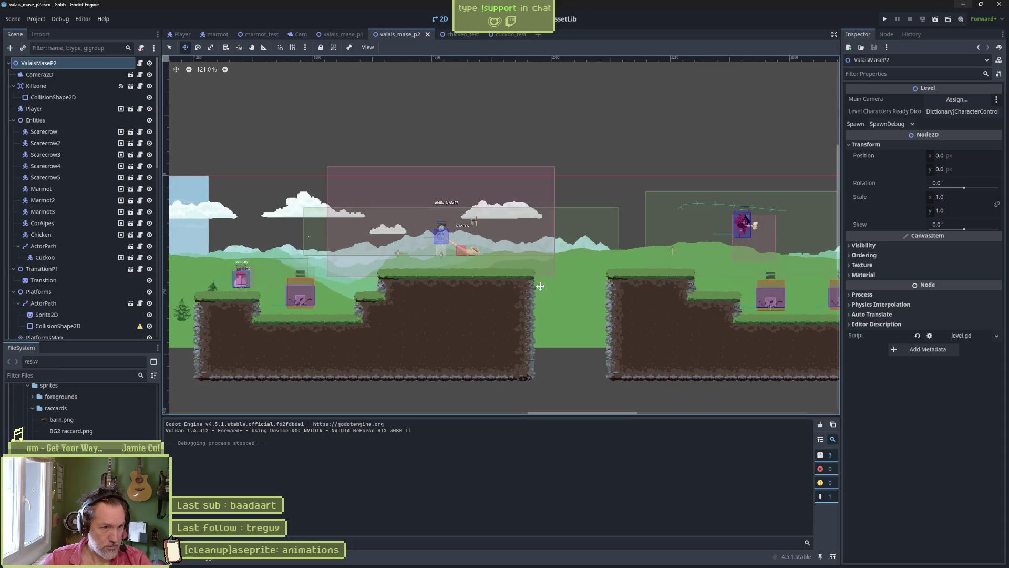
pyautogui.moveTo(736, 311); pyautogui.dragTo(505, 337)
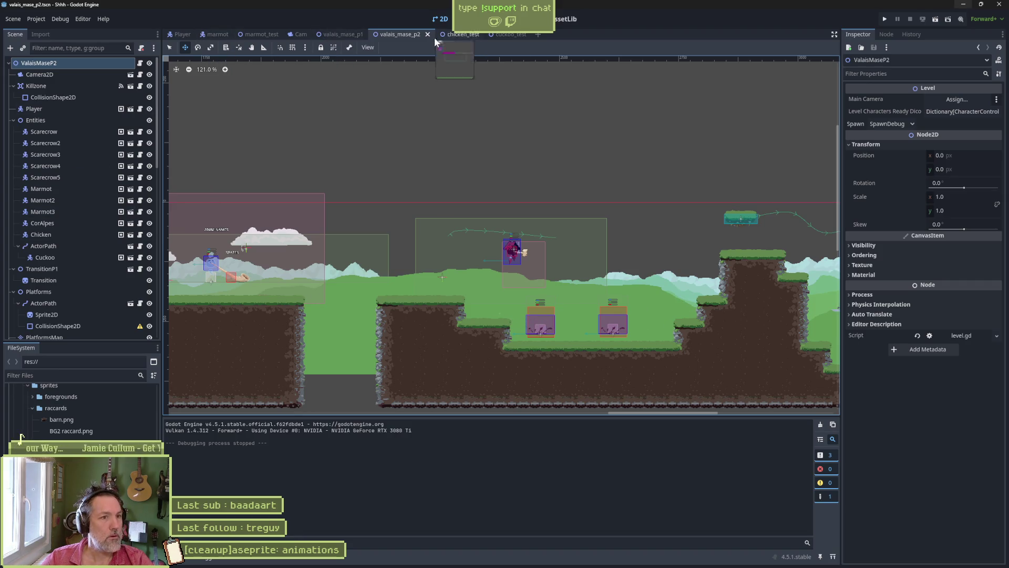
# - Switch to the valais_mase_p1 scene and confirm the LittleClouds sprite node's name
pyautogui.click(341, 34)
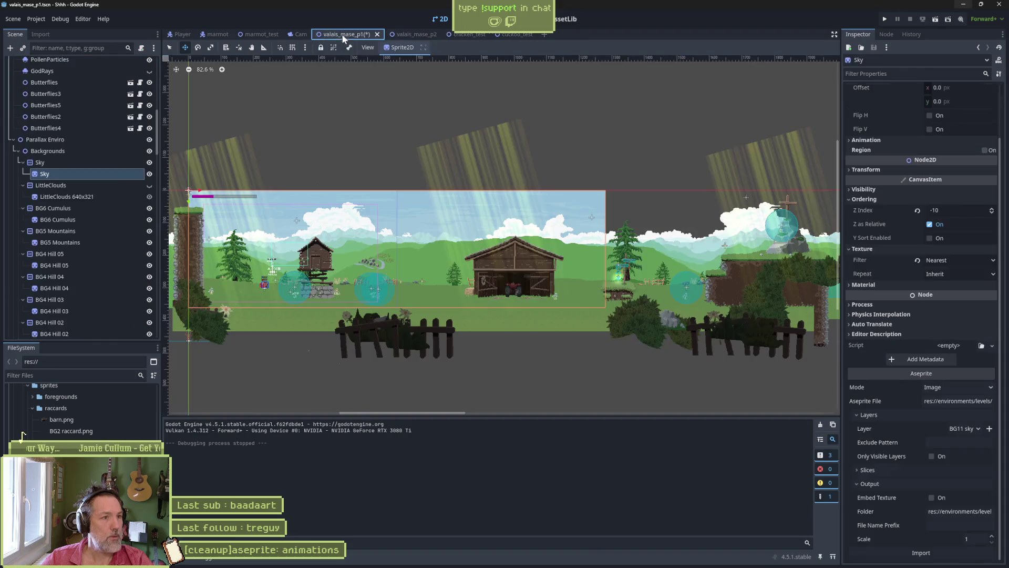
pyautogui.click(72, 196)
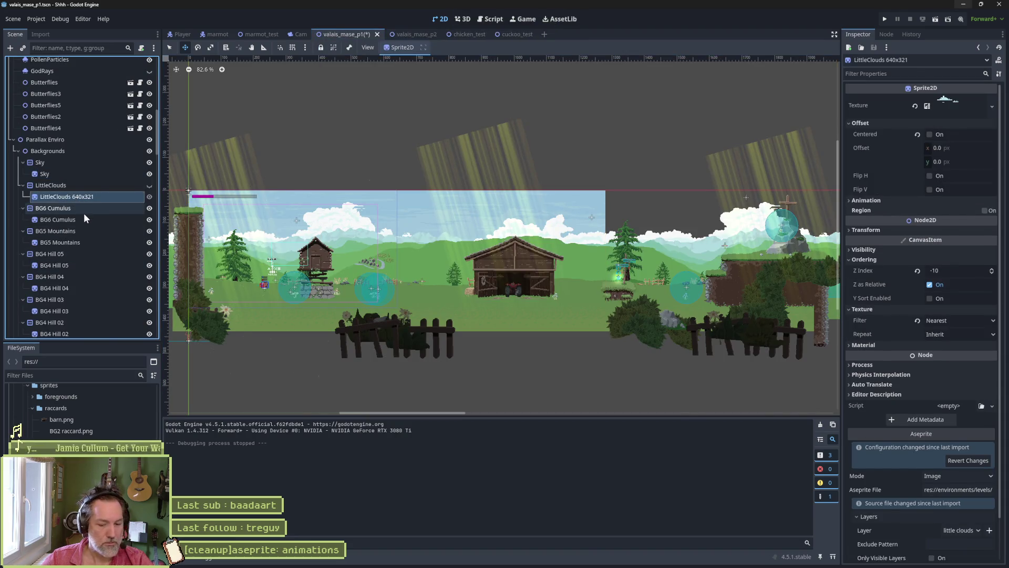
pyautogui.press('F2')
pyautogui.press('Return')
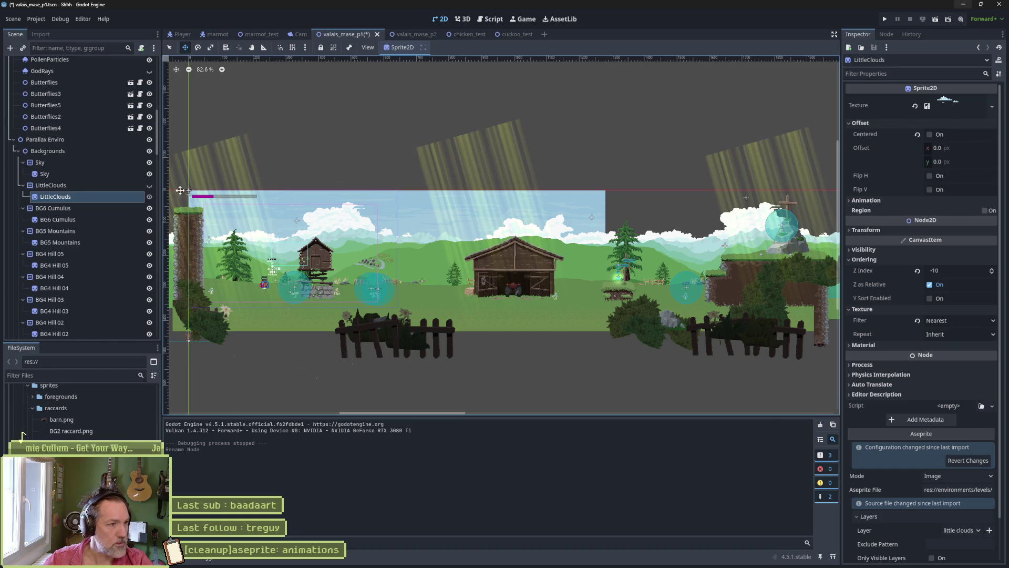
# - Toggle the LittleClouds sprite's visibility on and off to compare the backdrop
pyautogui.click(150, 185)
pyautogui.click(150, 185)
pyautogui.click(150, 185)
pyautogui.click(150, 185)
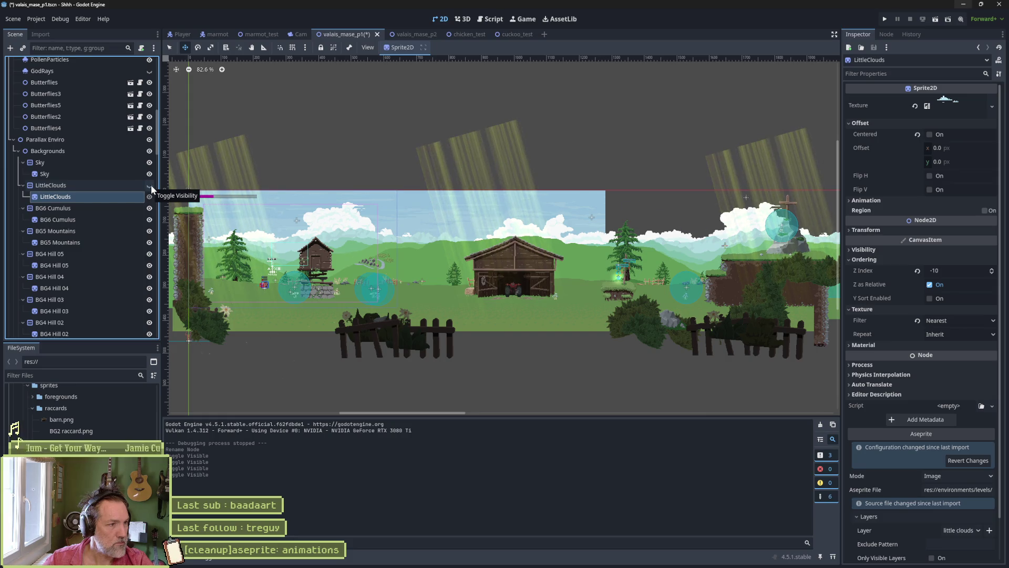
# - Relink LittleClouds to valais_parallax.aseprite and turn off Embed Texture
pyautogui.scroll(-2, 923, 392)
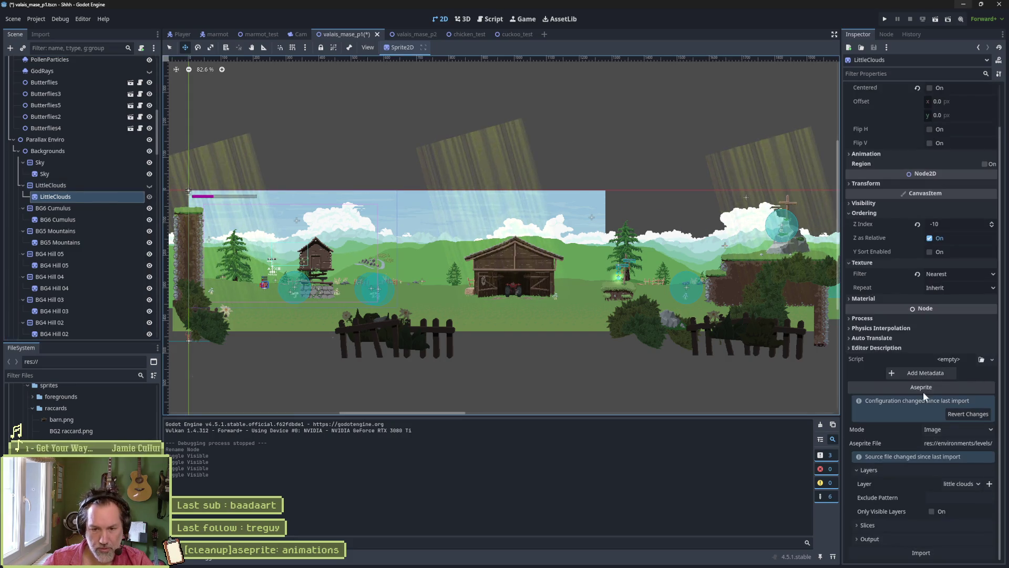
pyautogui.click(944, 443)
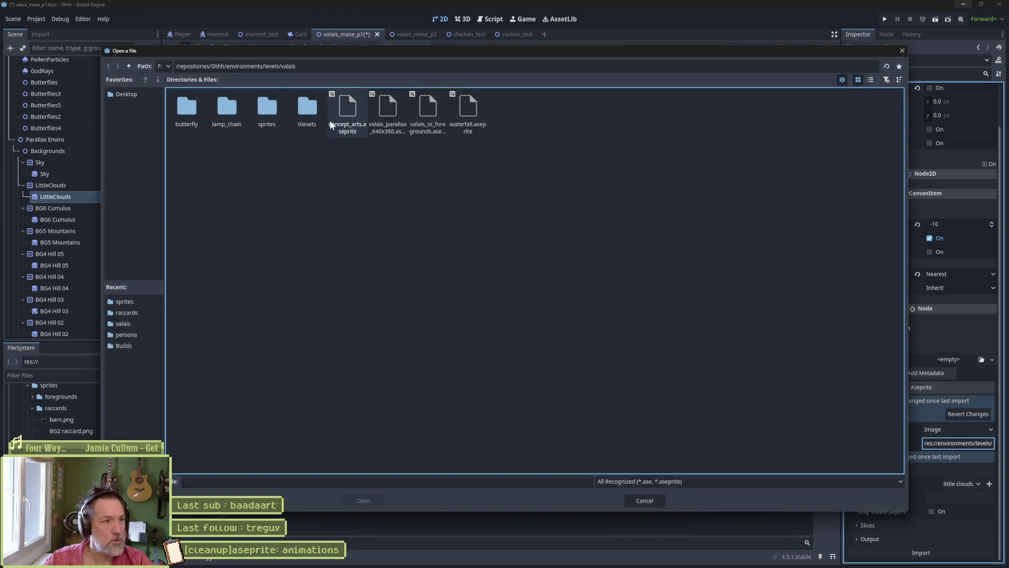
pyautogui.doubleClick(271, 108)
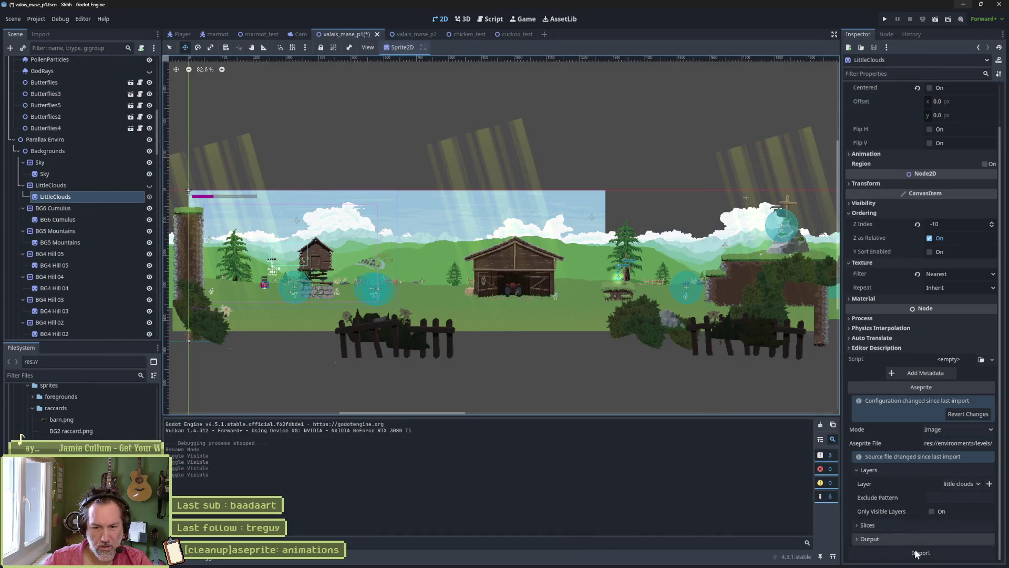
pyautogui.click(894, 539)
pyautogui.click(930, 525)
pyautogui.click(932, 526)
# - Set the output folder to res://environments/levels/valais/sprites and reimport LittleClouds
pyautogui.click(961, 514)
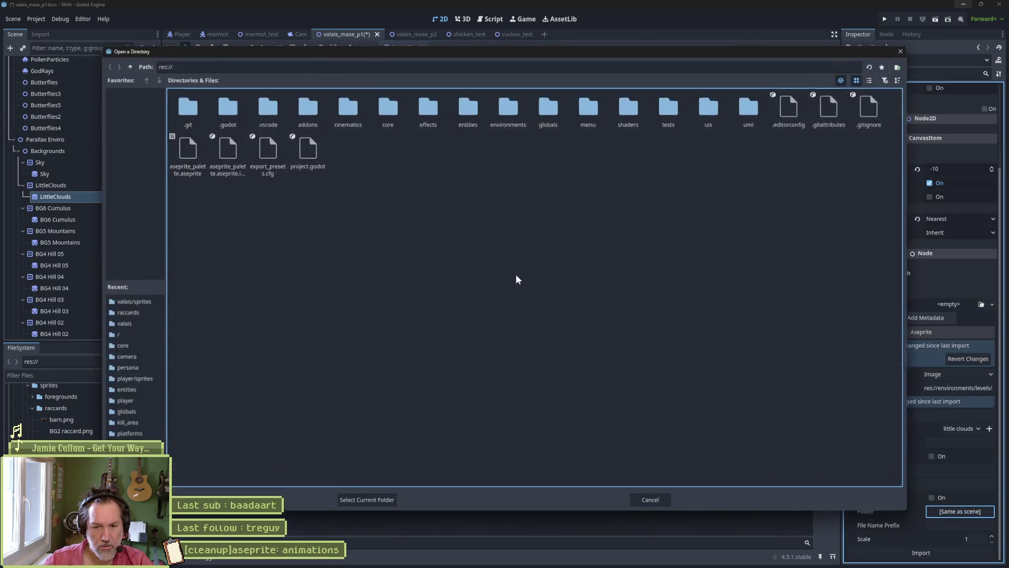
pyautogui.doubleClick(508, 111)
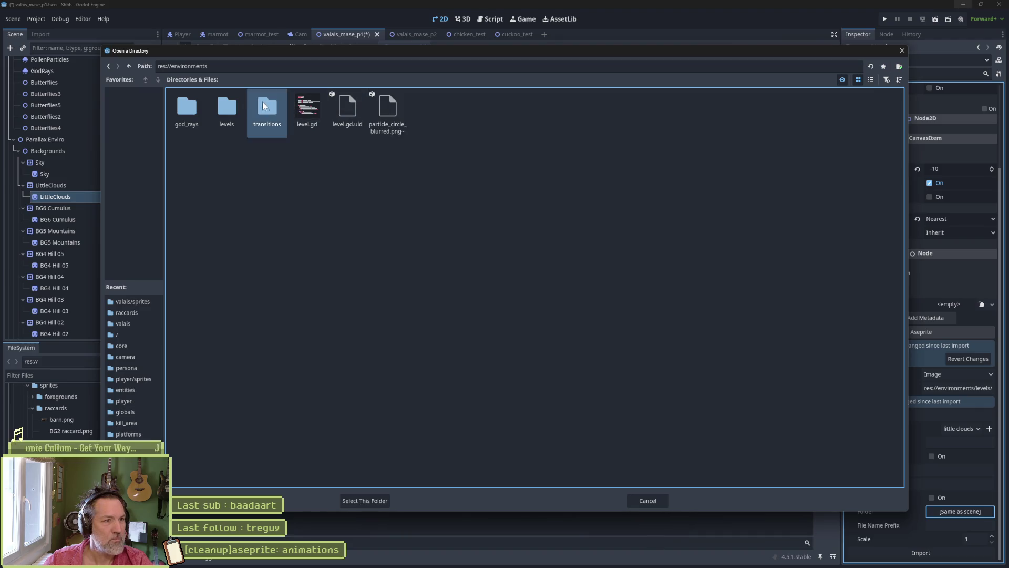
pyautogui.doubleClick(267, 108)
pyautogui.doubleClick(265, 109)
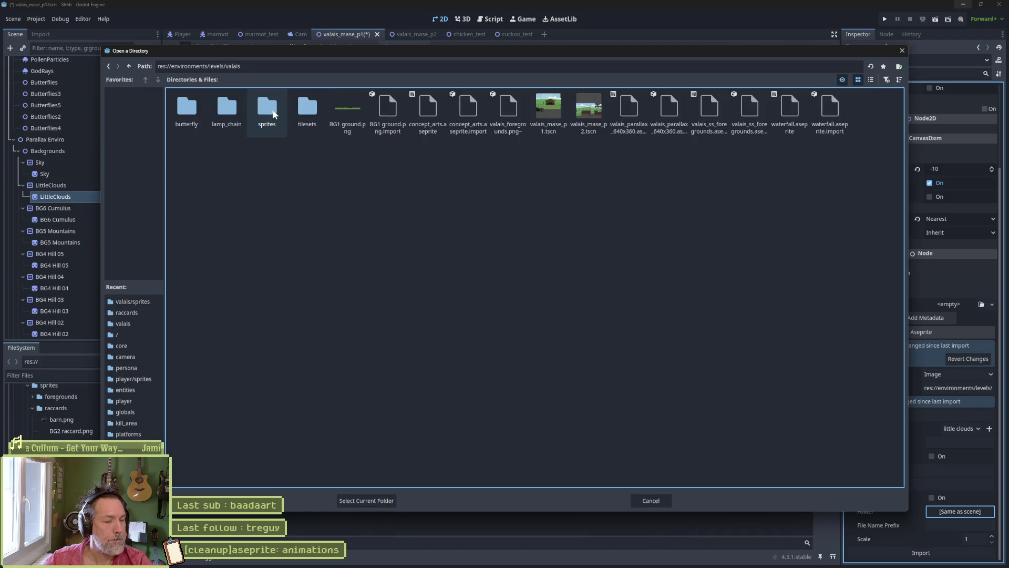
pyautogui.doubleClick(268, 110)
pyautogui.click(367, 501)
pyautogui.click(913, 549)
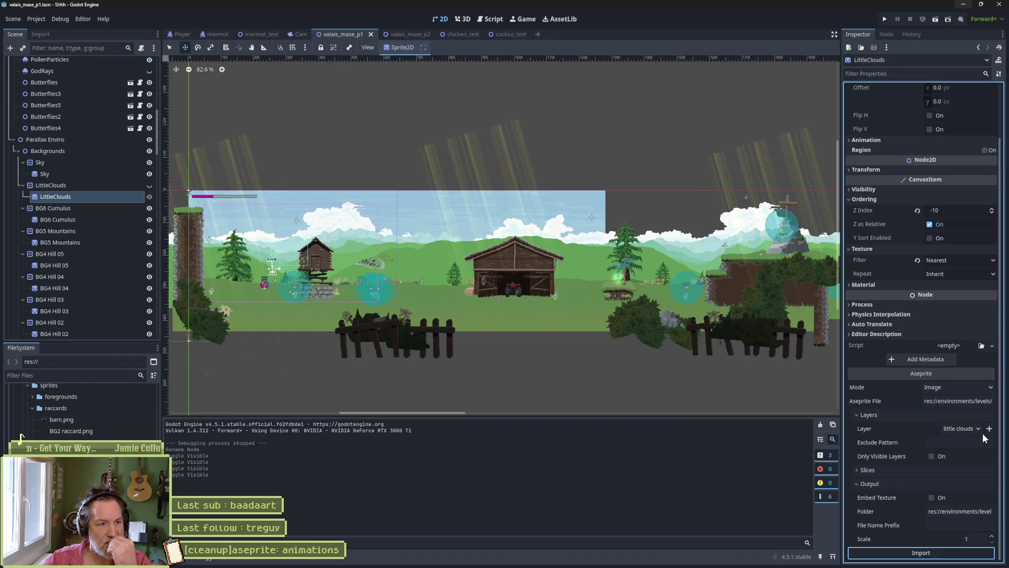
# - Check the reimported LittleClouds by toggling its visibility, then select BG6 Cumulus
pyautogui.click(150, 185)
pyautogui.click(150, 185)
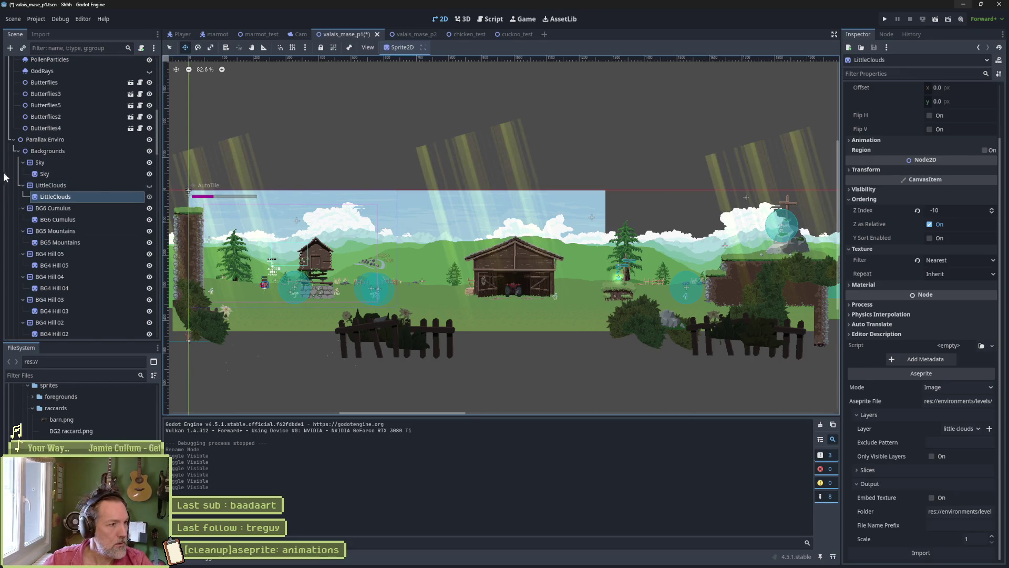
pyautogui.click(58, 219)
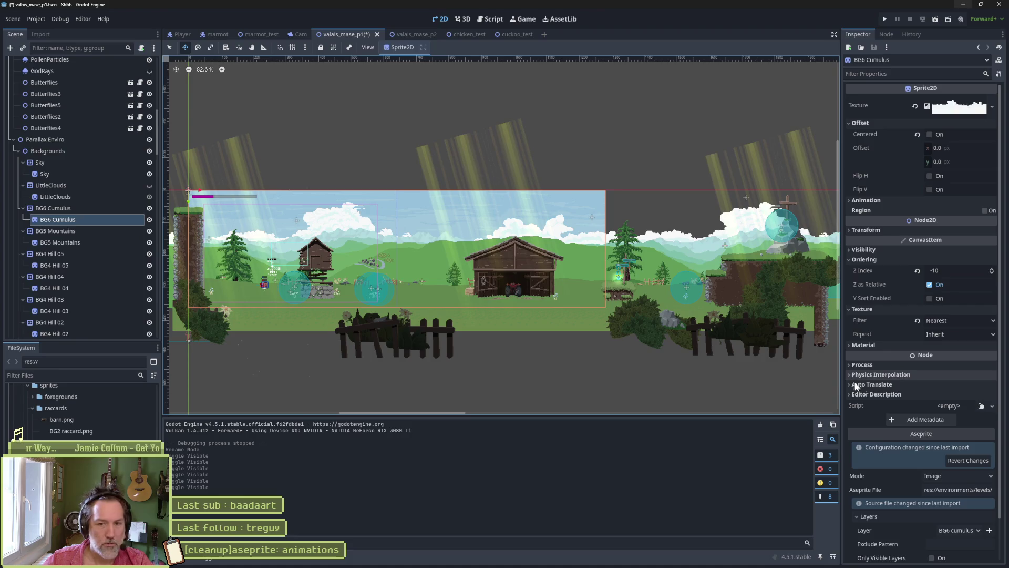
# - Relink the BG6 Cumulus sprite to valais_parallax.aseprite with Embed Texture turned off
pyautogui.scroll(-2, 916, 413)
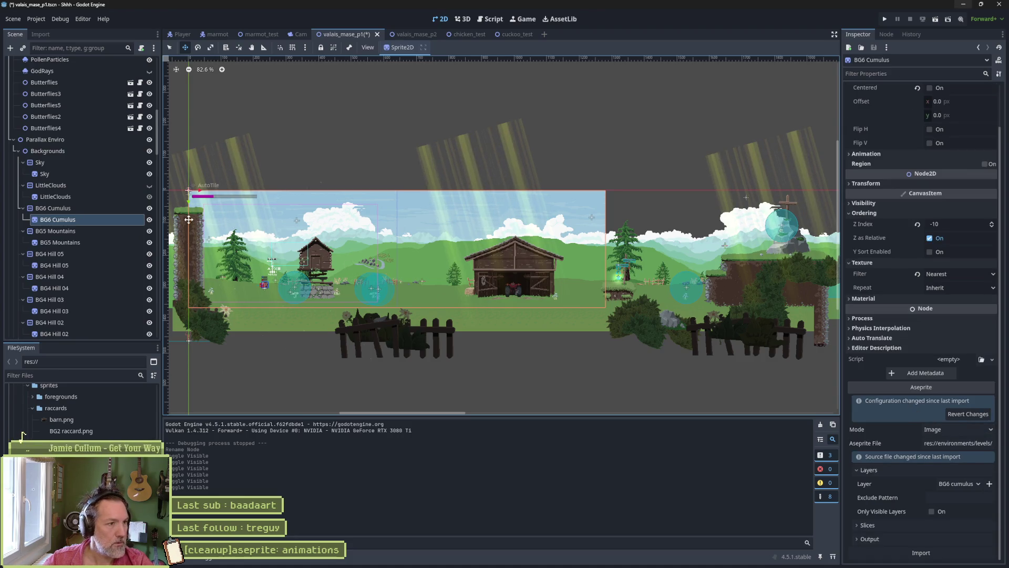
pyautogui.click(150, 209)
pyautogui.click(150, 209)
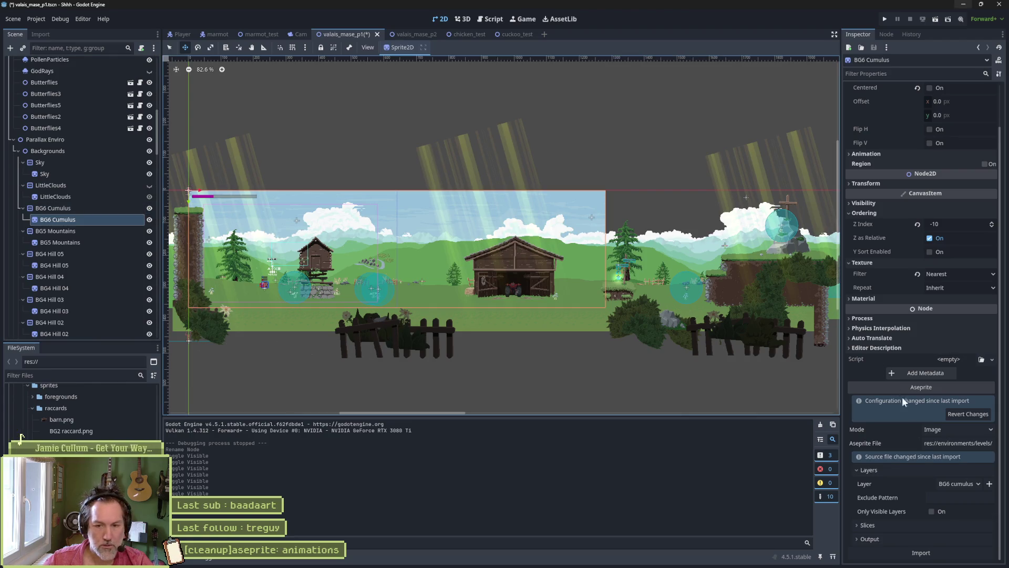
pyautogui.click(944, 444)
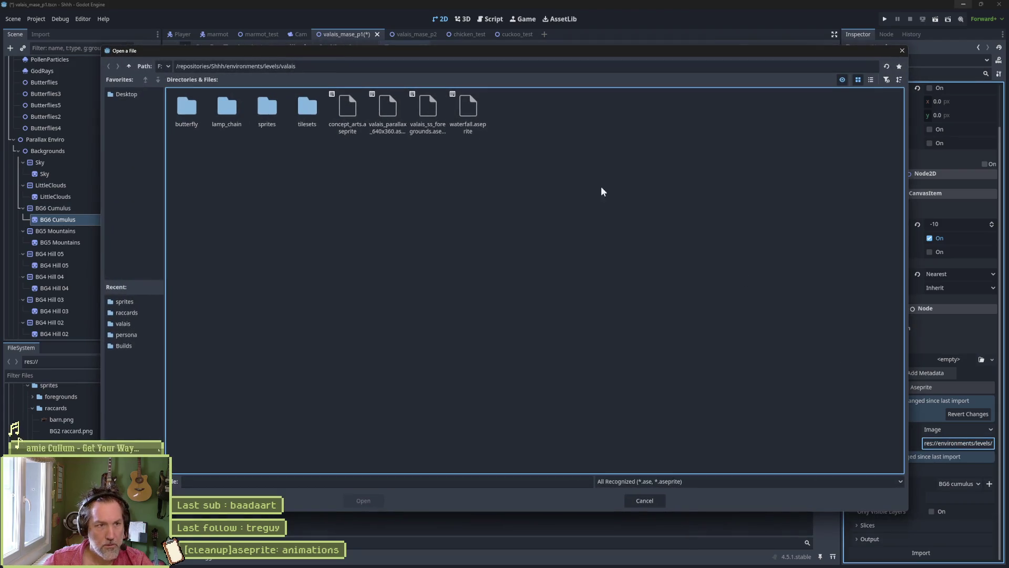
pyautogui.doubleClick(268, 112)
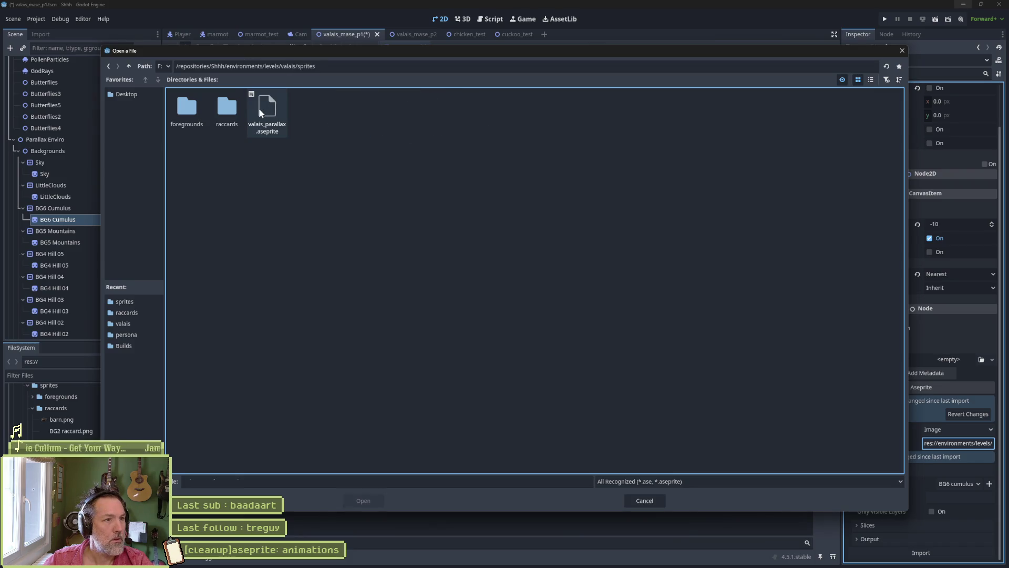
pyautogui.doubleClick(267, 112)
pyautogui.click(927, 538)
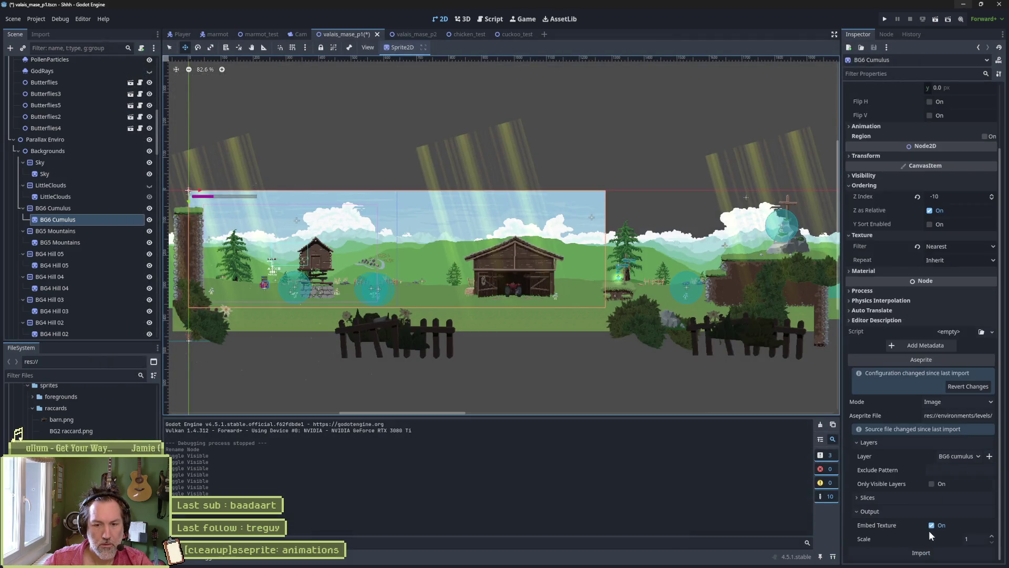
pyautogui.click(932, 525)
# - Set the export folder to res://environments/levels/valais/sprites and save the scene
pyautogui.click(959, 511)
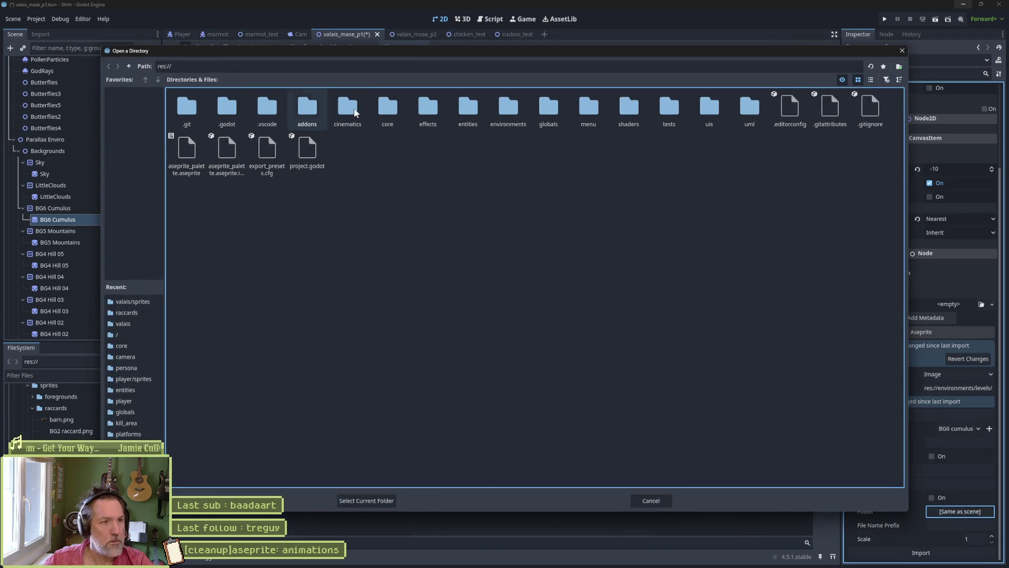
pyautogui.doubleClick(509, 107)
pyautogui.doubleClick(263, 108)
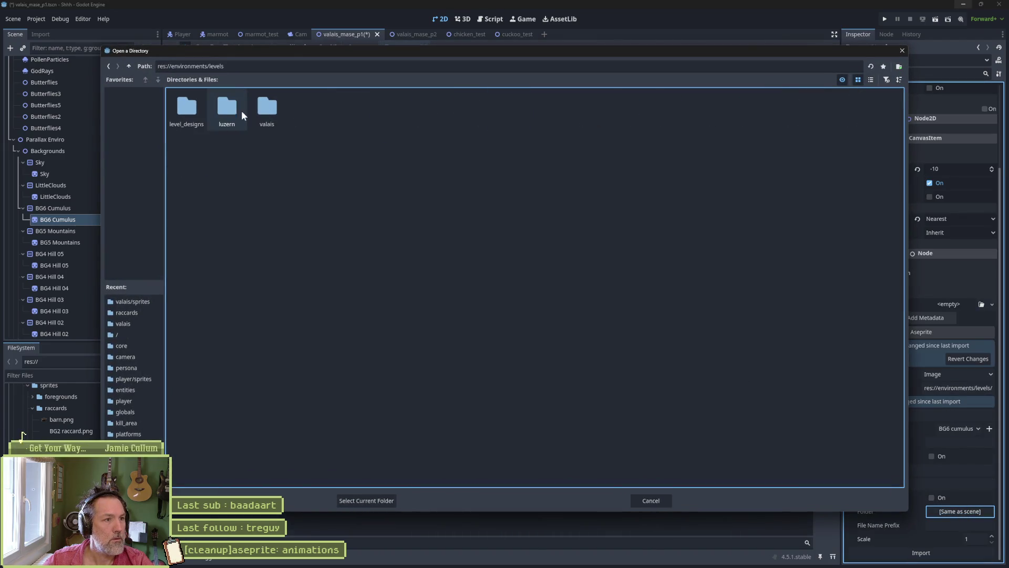
pyautogui.doubleClick(263, 109)
pyautogui.doubleClick(267, 108)
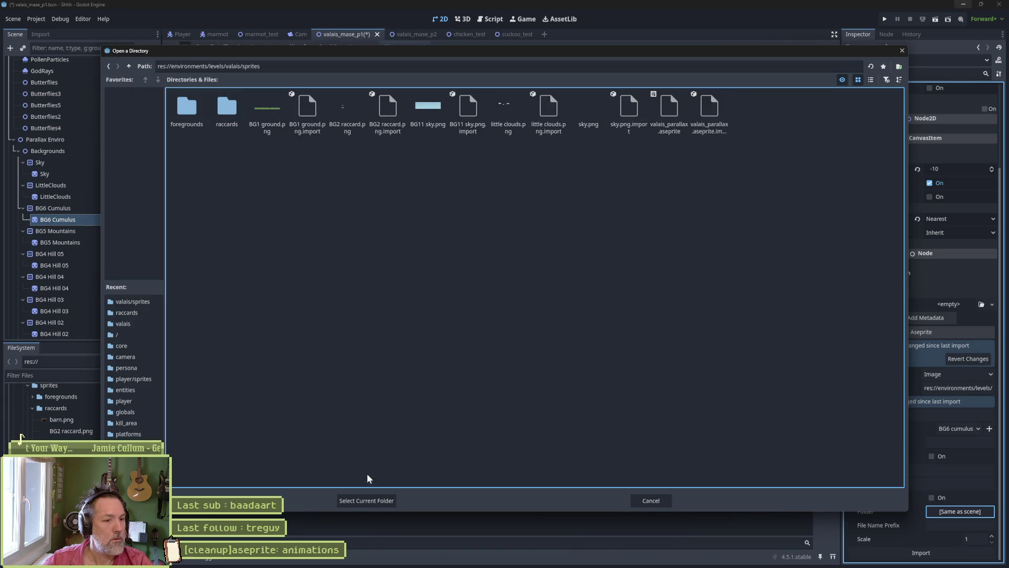
pyautogui.click(367, 501)
pyautogui.hotkey('ctrl', 's')
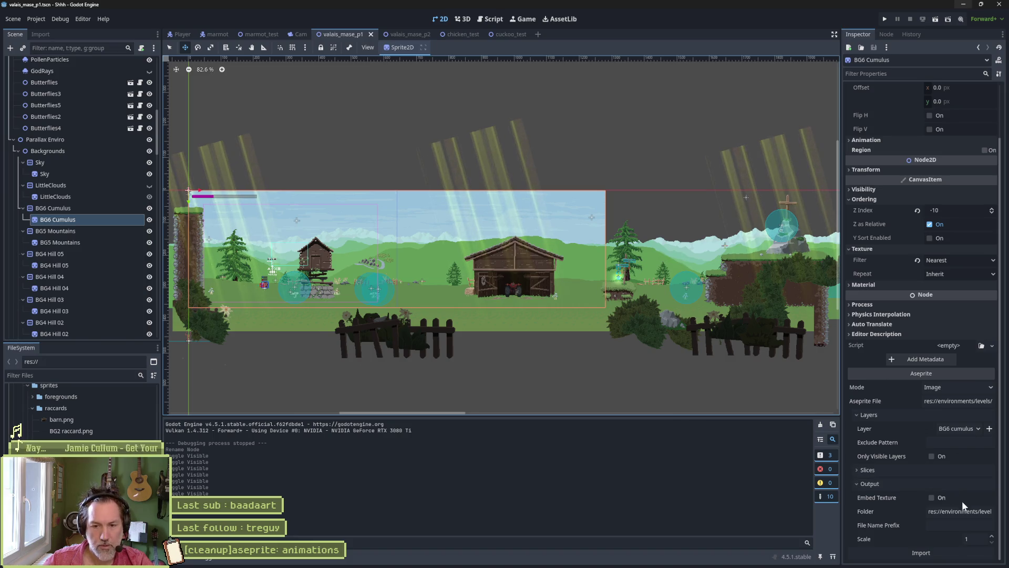
# - Choose the BG10 cumulus layer, reimport the sprite, and save the scene
pyautogui.click(963, 429)
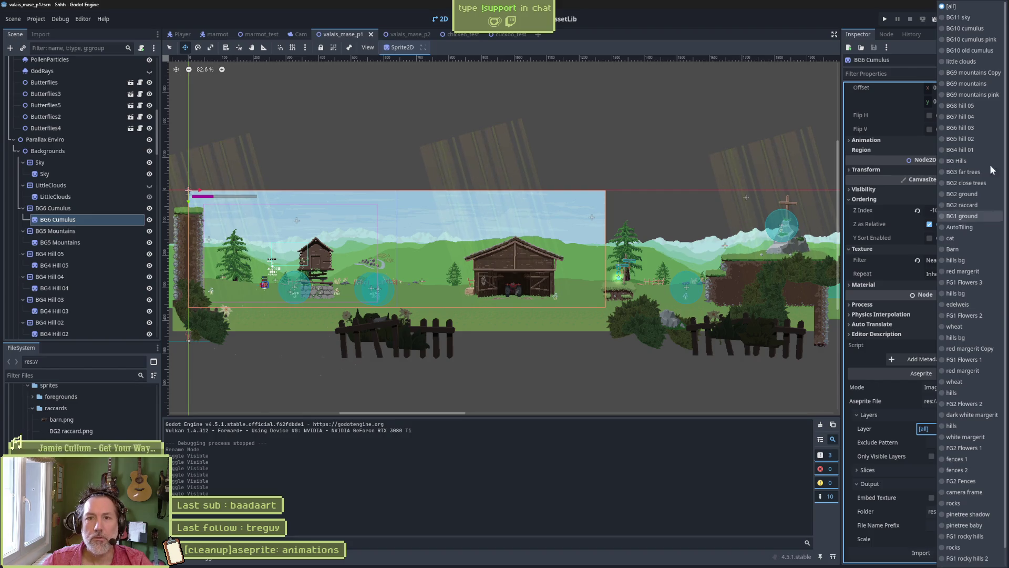
pyautogui.click(976, 28)
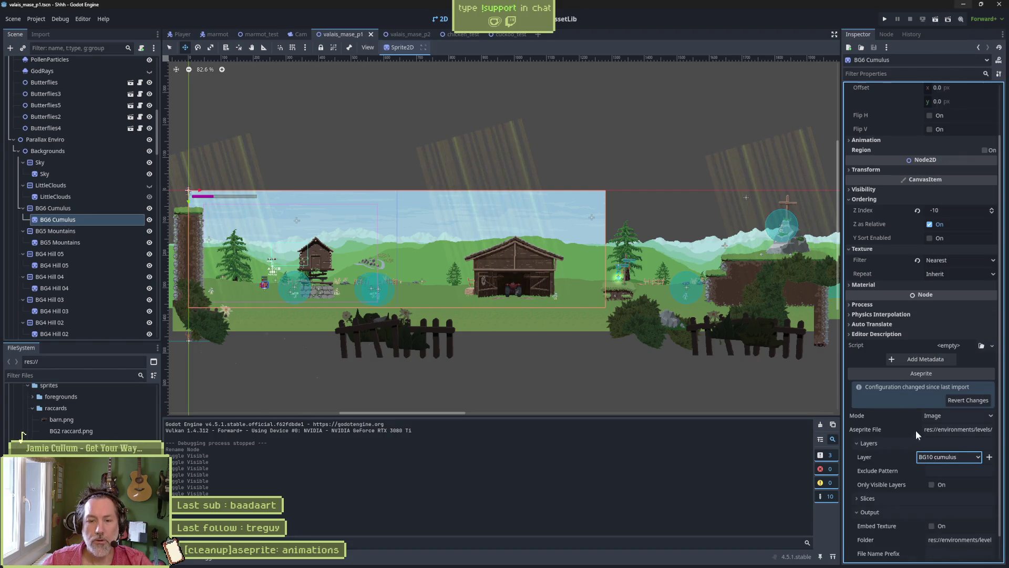
pyautogui.click(921, 552)
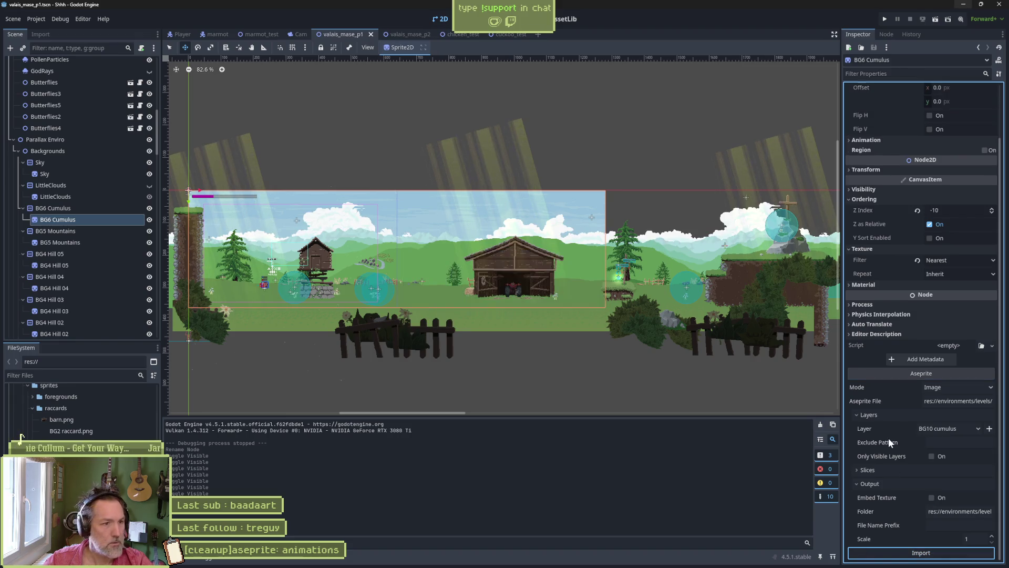
pyautogui.hotkey('ctrl', 's')
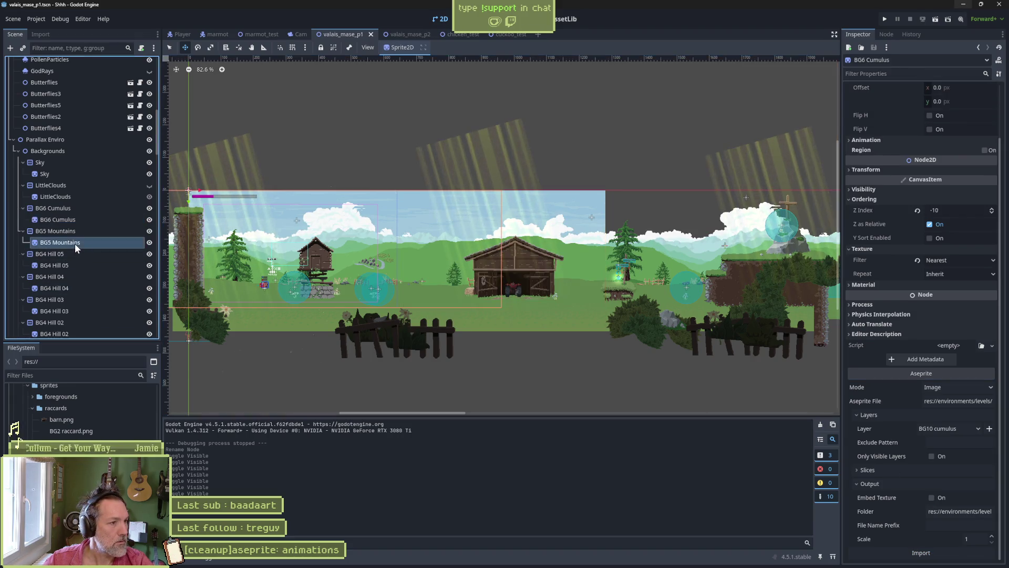
# - Rename the cumulus Parallax2D node from BG6 Cumulus to BG10 Cumulus
pyautogui.click(75, 244)
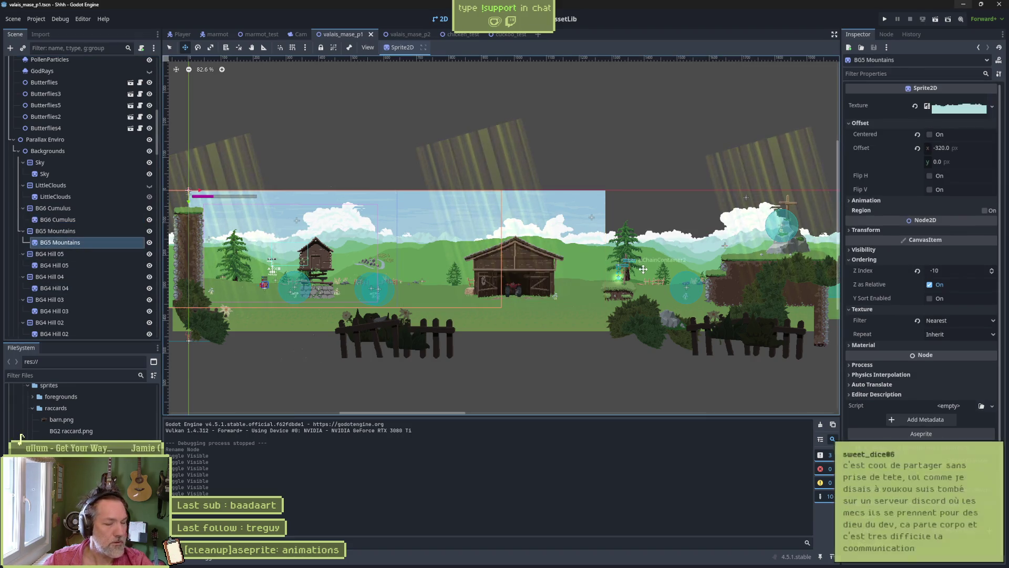
pyautogui.click(68, 208)
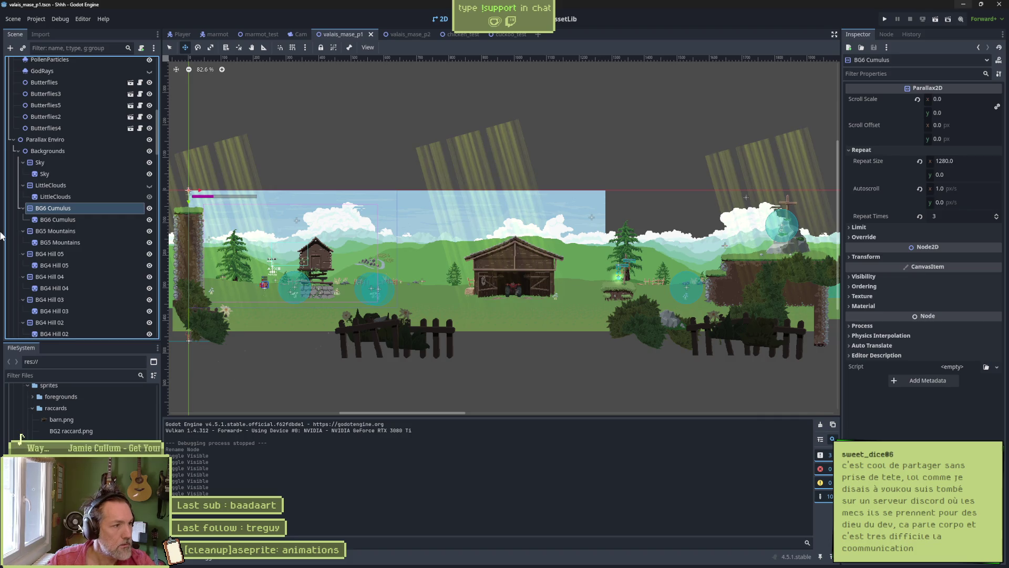
pyautogui.press('F2')
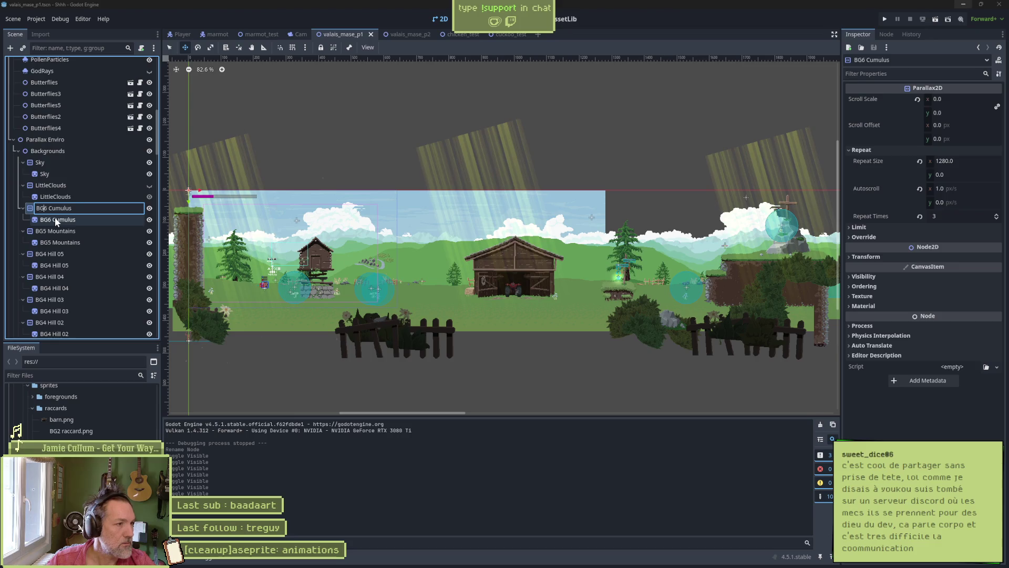
pyautogui.write('10')
pyautogui.press('Return')
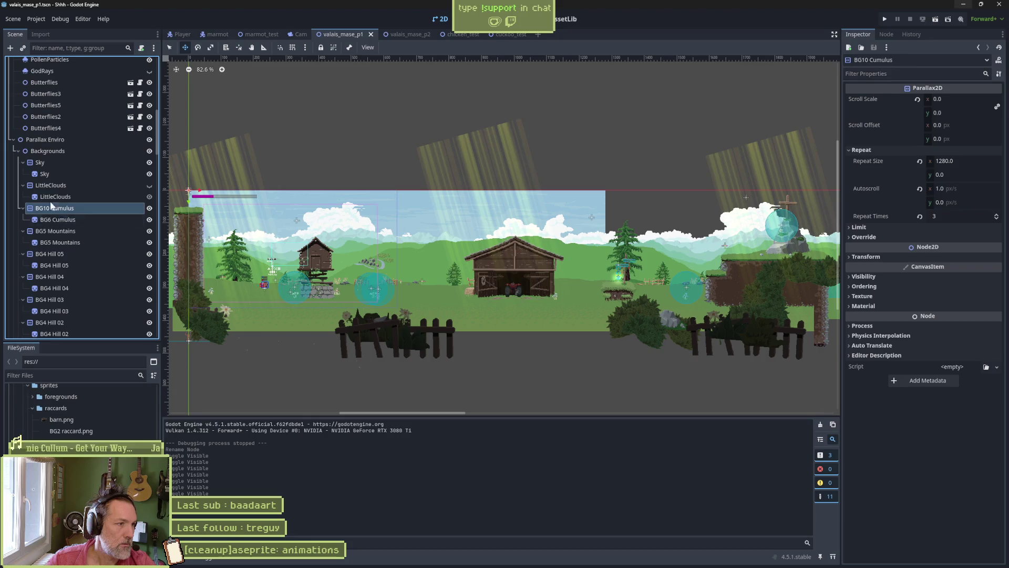
pyautogui.click(64, 233)
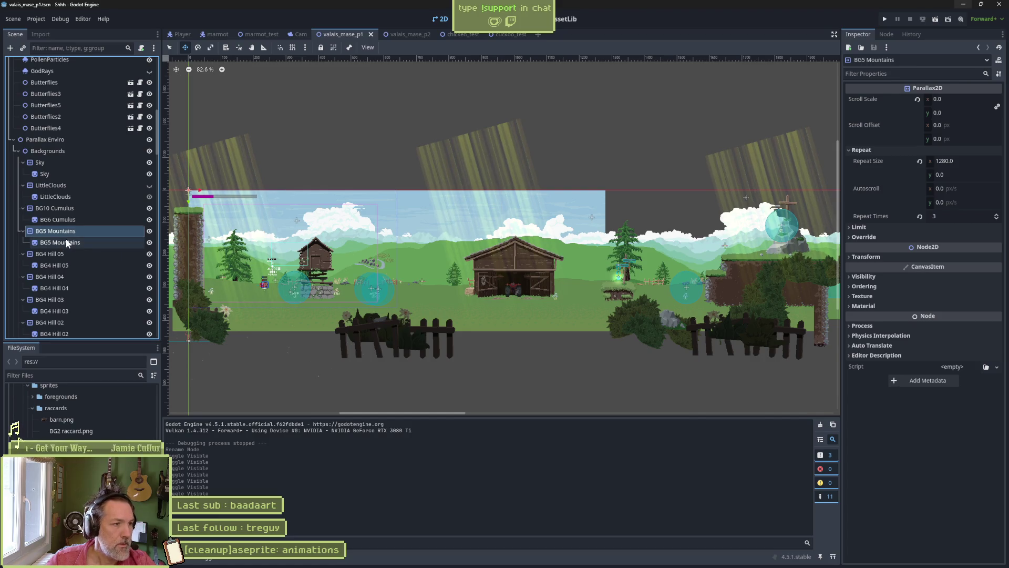
# - Relink the BG5 Mountains sprite to valais_parallax.aseprite with Embed Texture turned off
pyautogui.click(67, 242)
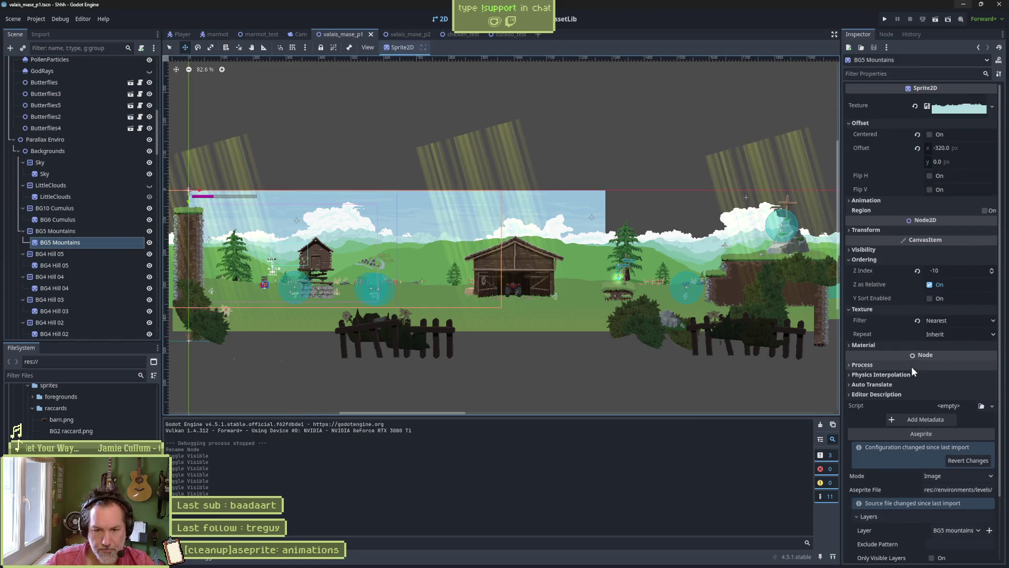
pyautogui.scroll(-2, 912, 371)
pyautogui.click(959, 429)
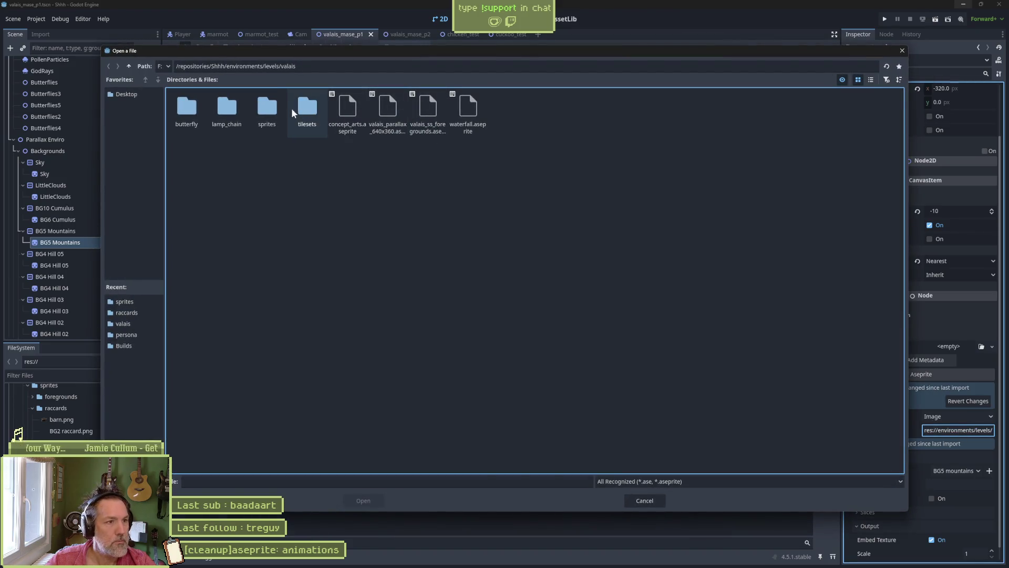
pyautogui.doubleClick(268, 113)
pyautogui.doubleClick(265, 113)
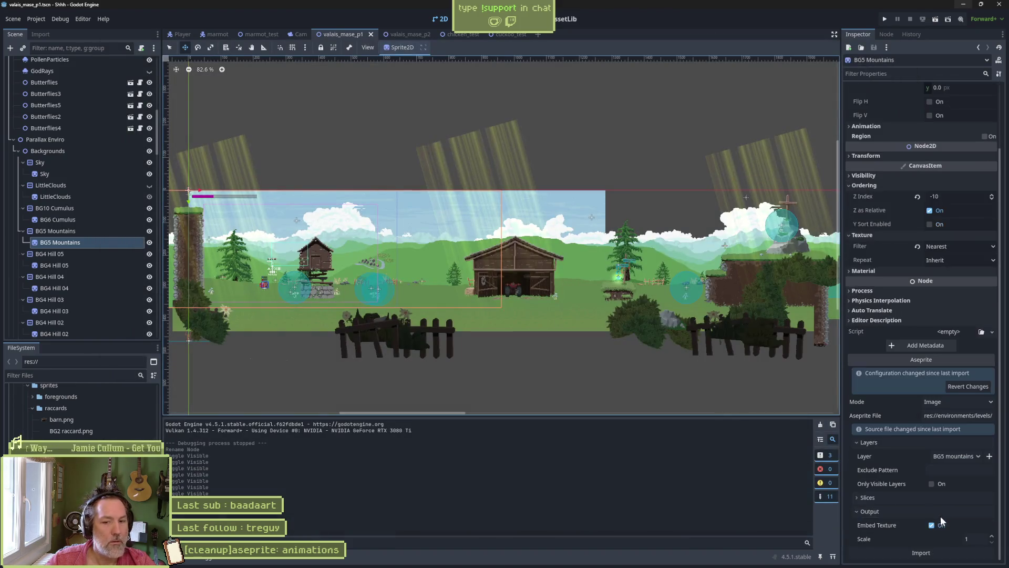
pyautogui.click(932, 525)
# - Export to res://environments/levels/valais/sprites with an empty file name prefix and reimport
pyautogui.click(953, 537)
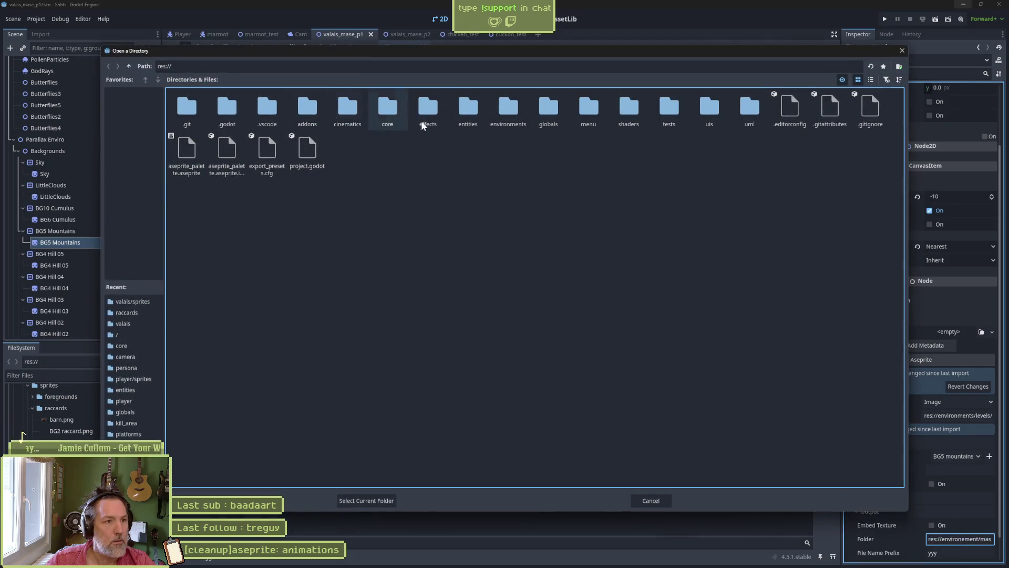
pyautogui.doubleClick(508, 113)
pyautogui.doubleClick(226, 111)
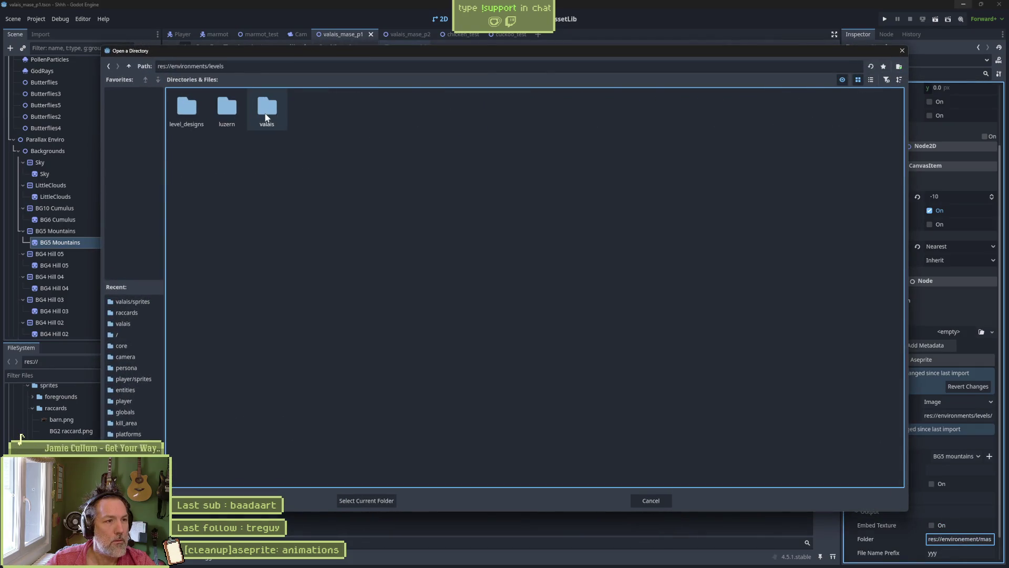
pyautogui.doubleClick(266, 110)
pyautogui.doubleClick(267, 112)
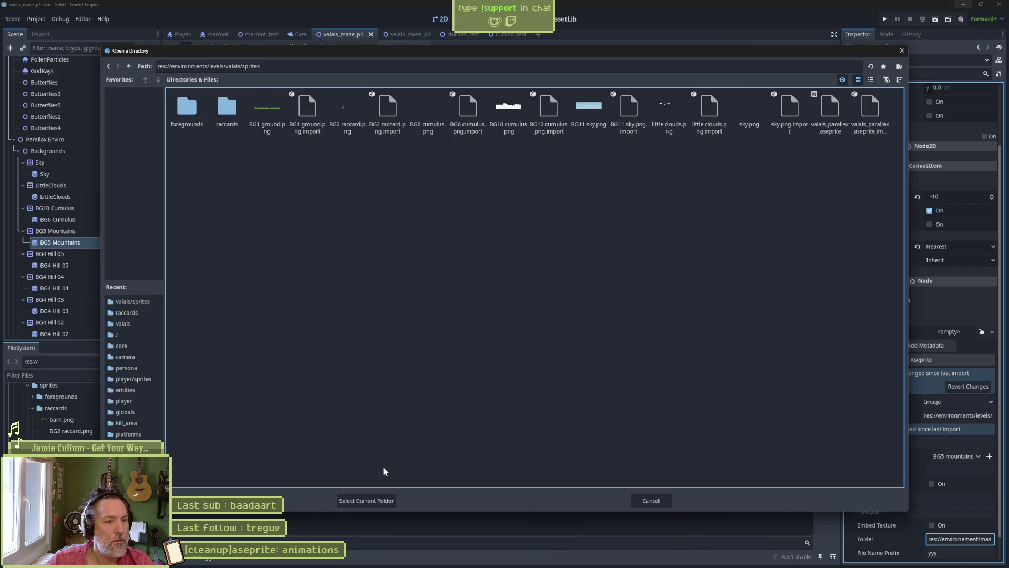
pyautogui.click(366, 500)
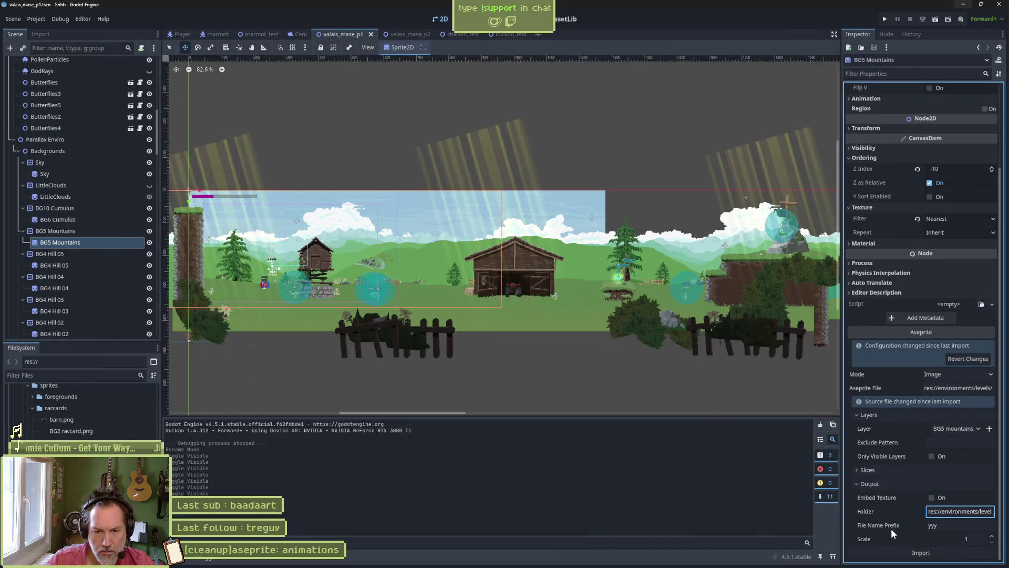
pyautogui.press('Tab')
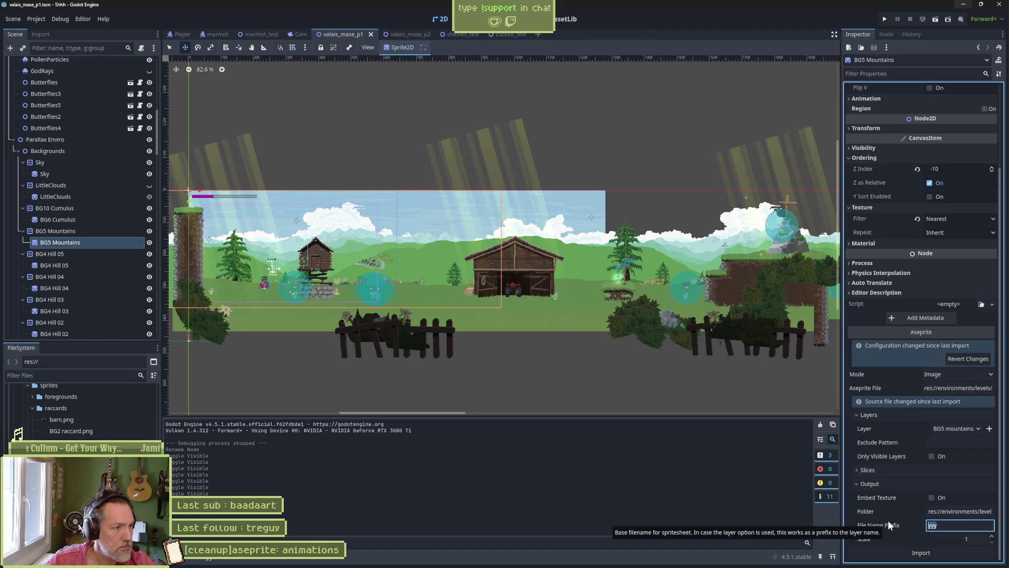
pyautogui.press('BackSpace')
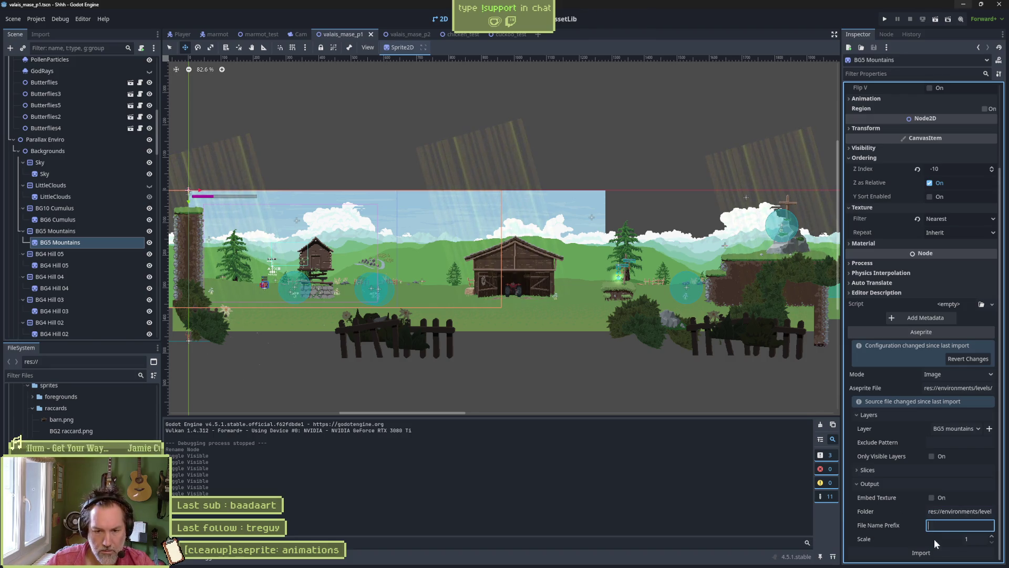
pyautogui.click(936, 548)
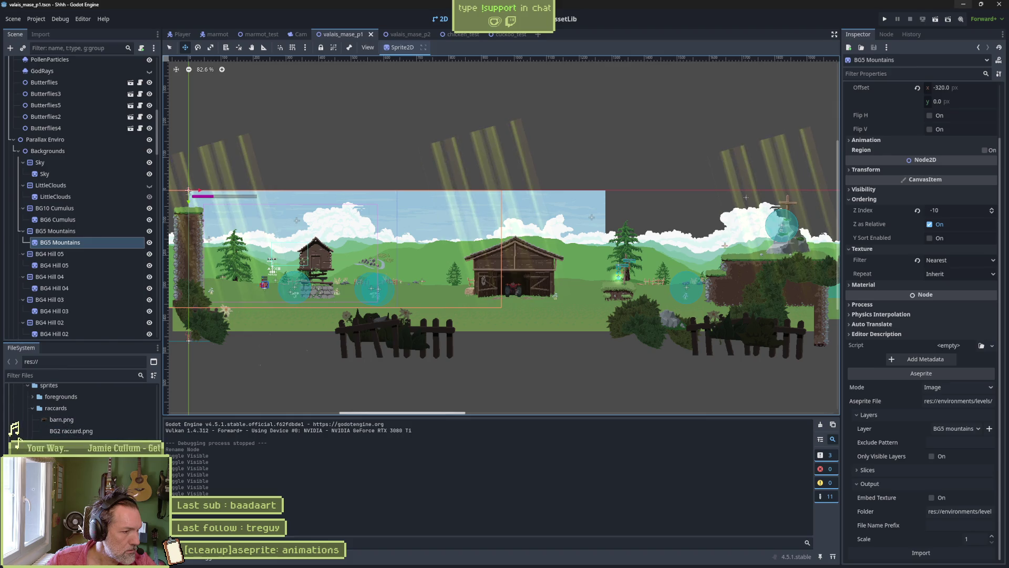
# - Select the BG4 Hill 05 sprite and set its Aseprite file to valais_parallax.aseprite
pyautogui.click(33, 409)
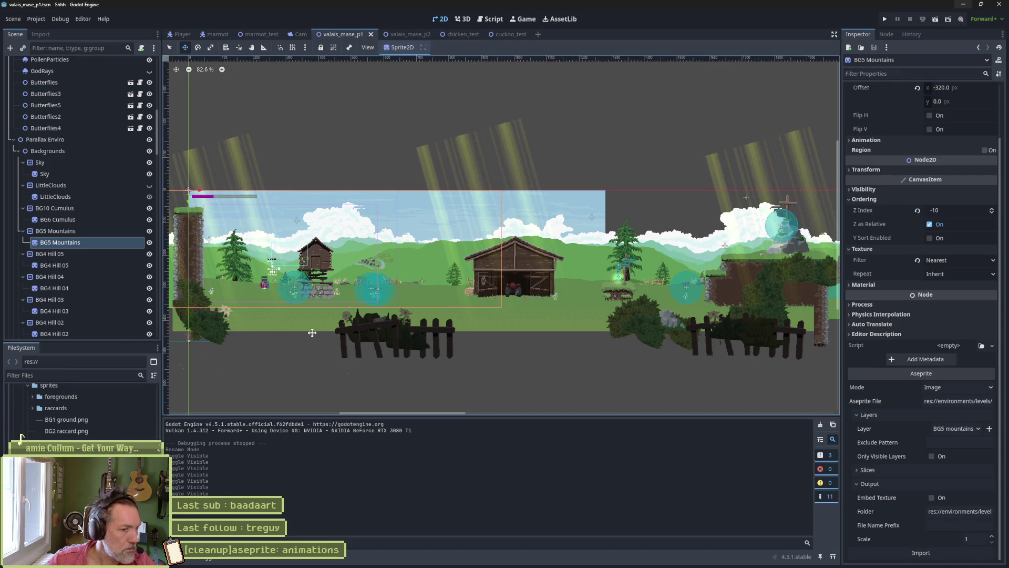
pyautogui.click(90, 265)
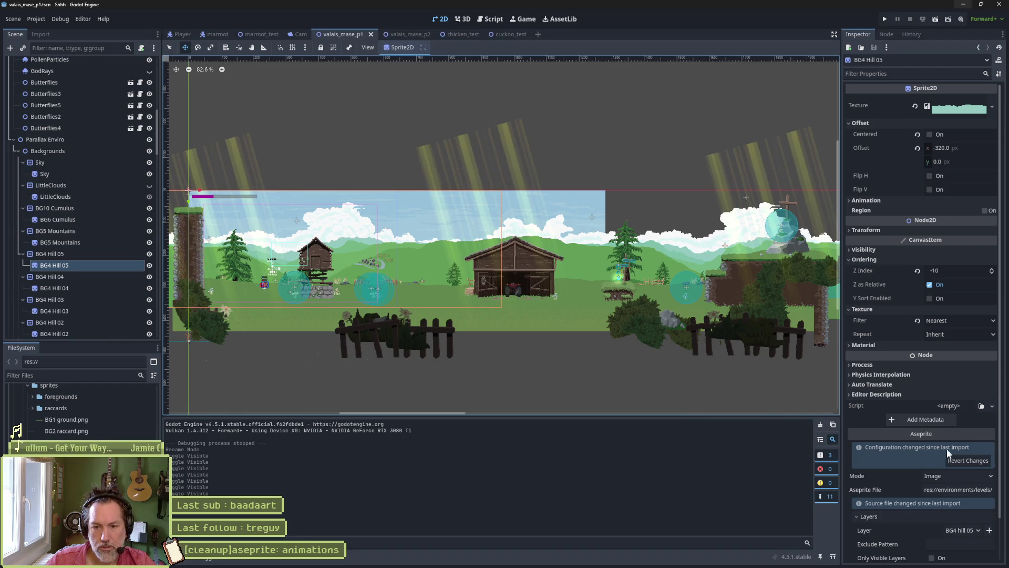
pyautogui.click(955, 490)
pyautogui.doubleClick(267, 120)
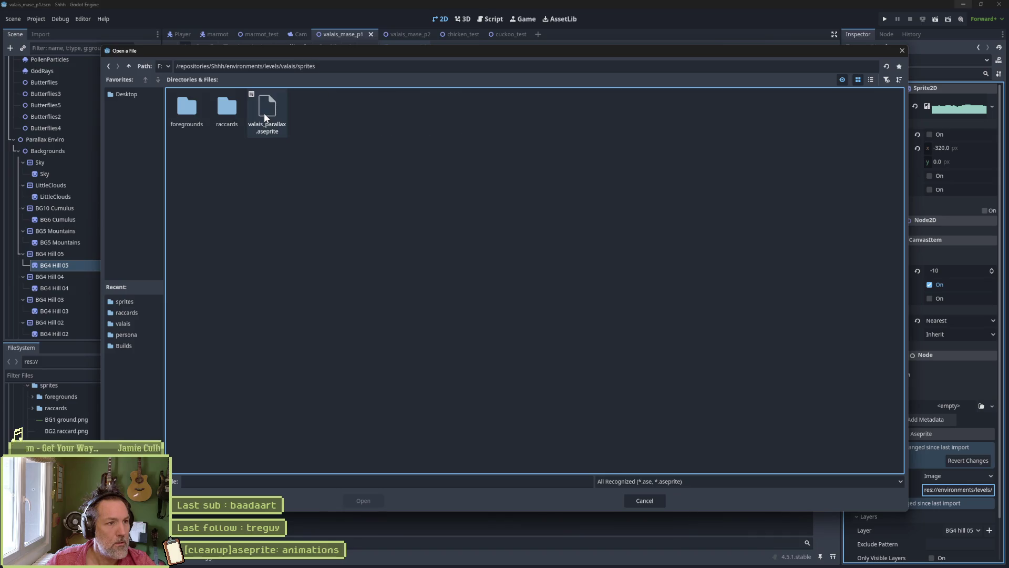
pyautogui.doubleClick(261, 109)
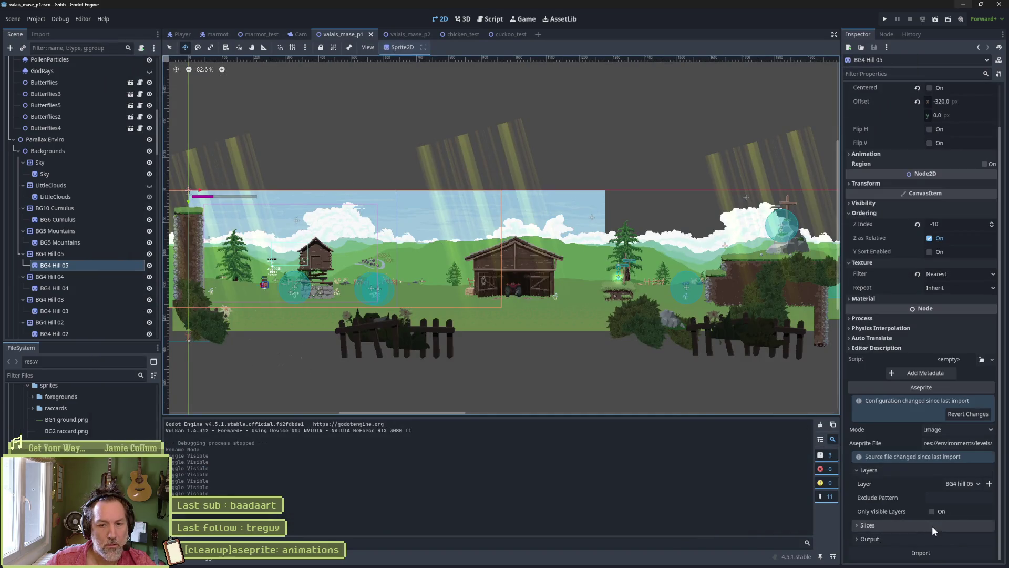
# - Set BG4 Hill 05's output folder to res://environments/levels/valais/sprites and reimport
pyautogui.click(938, 540)
pyautogui.click(955, 511)
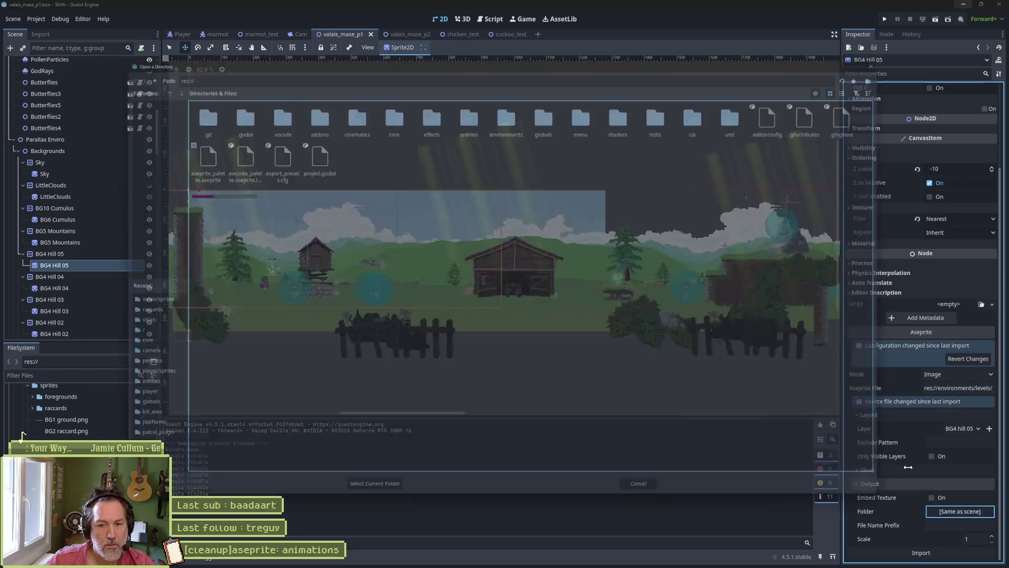
pyautogui.doubleClick(513, 106)
pyautogui.doubleClick(227, 108)
pyautogui.doubleClick(267, 108)
pyautogui.doubleClick(265, 111)
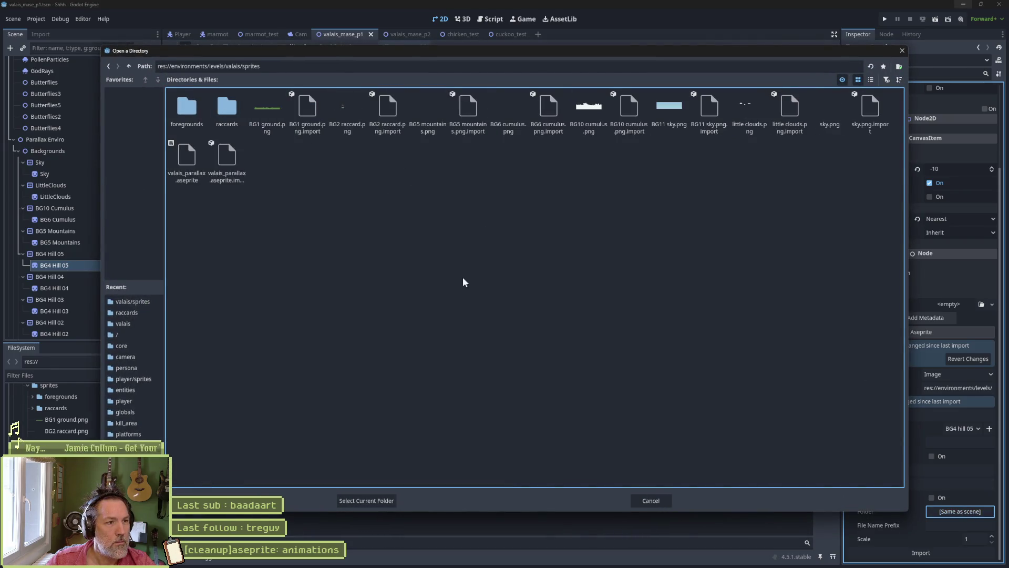
pyautogui.click(380, 500)
pyautogui.click(925, 551)
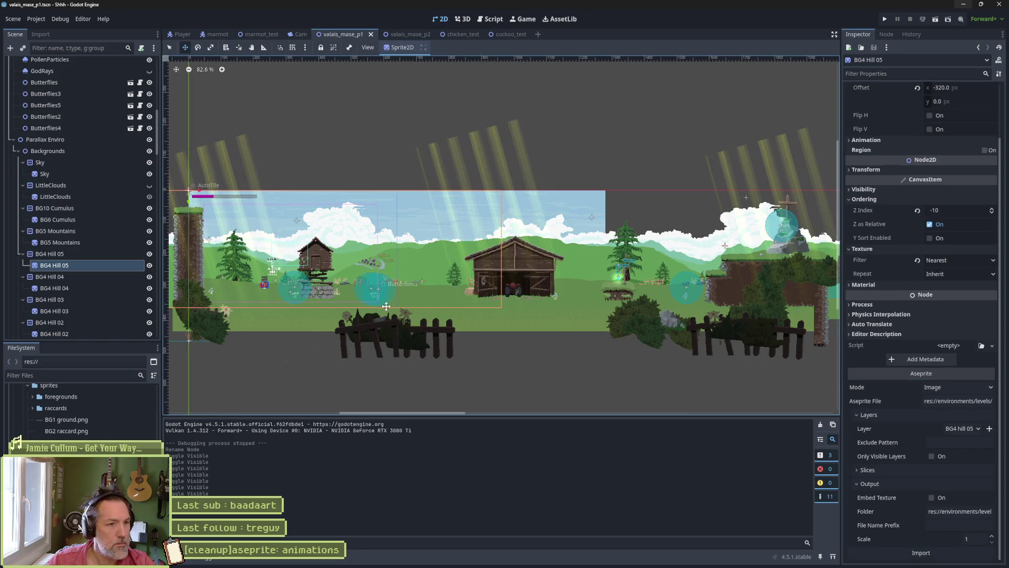
# - Switch BG4 Hill 05 to the BG8 hill 05 layer and reimport it
pyautogui.click(149, 255)
pyautogui.click(149, 254)
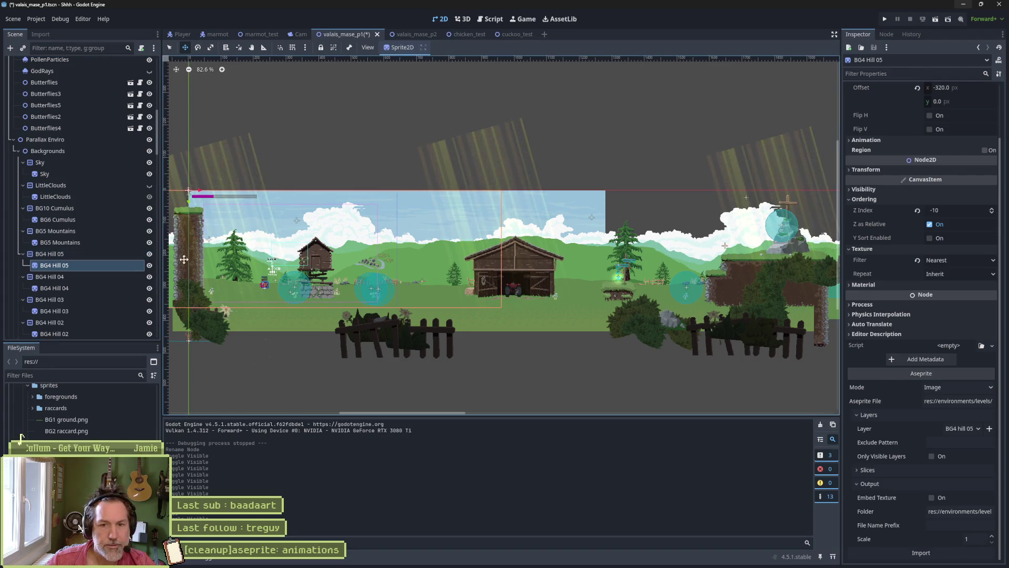
pyautogui.click(970, 428)
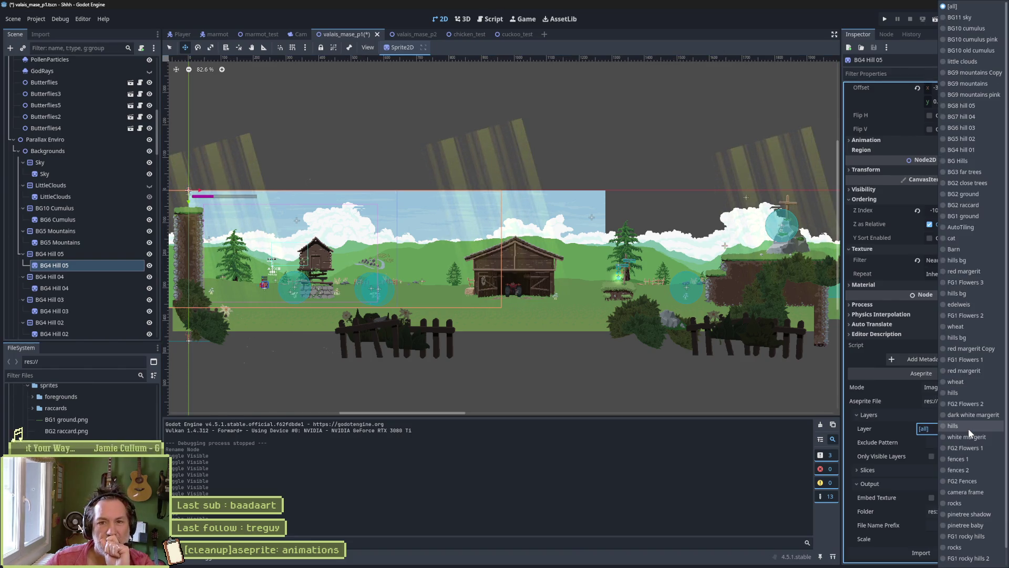
pyautogui.click(982, 106)
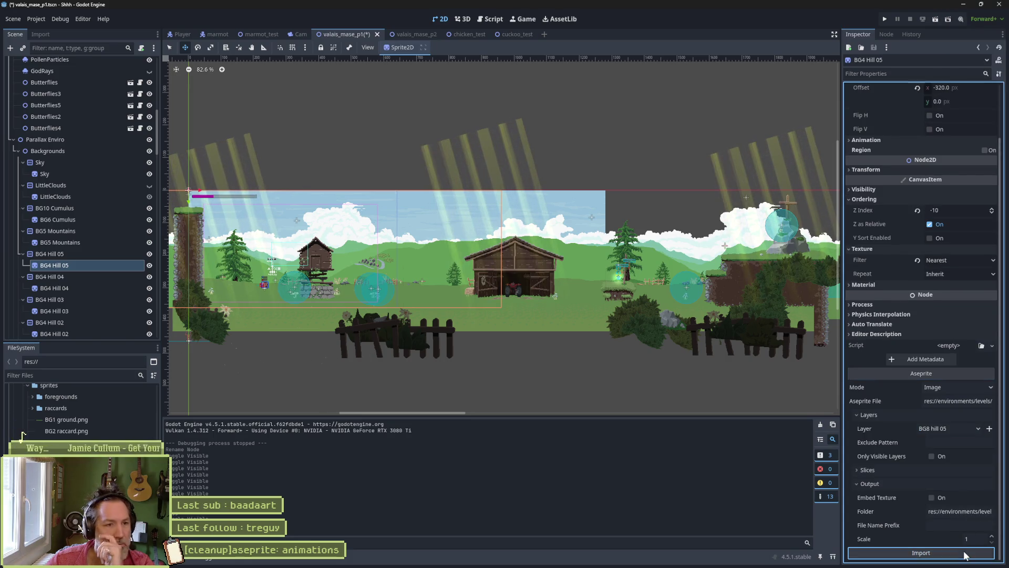
pyautogui.click(964, 555)
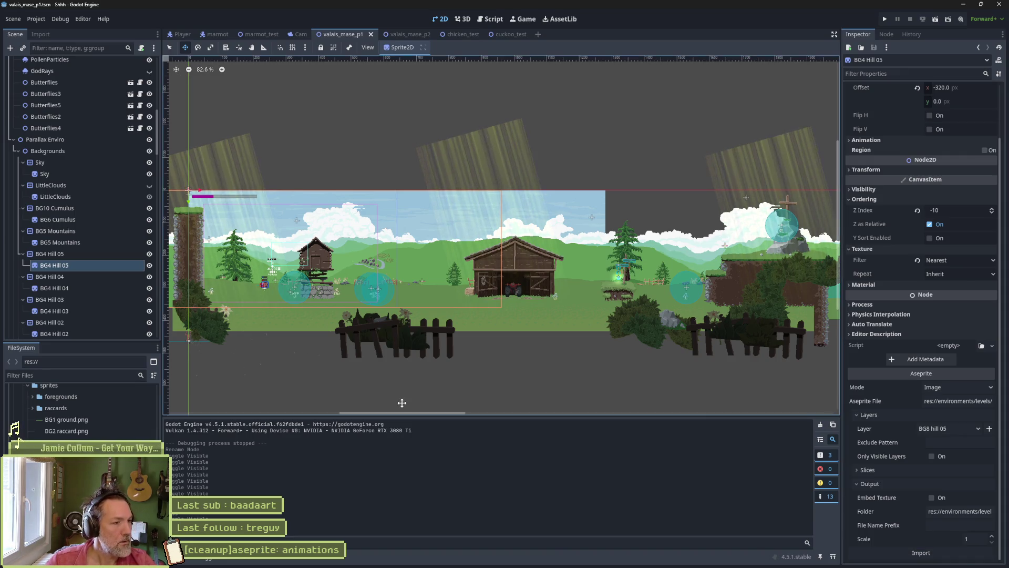
pyautogui.moveTo(105, 567)
pyautogui.click(539, 558)
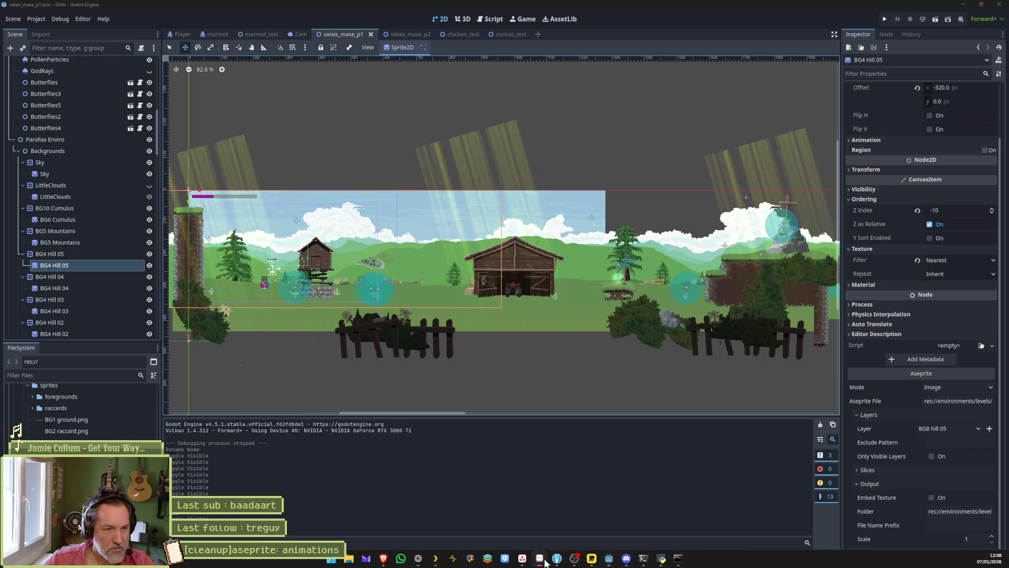
pyautogui.hotkey('ctrl', 'shift', 'Tab')
pyautogui.hotkey('ctrl', 'shift', 'Tab')
pyautogui.hotkey('ctrl', 'shift', 'Tab')
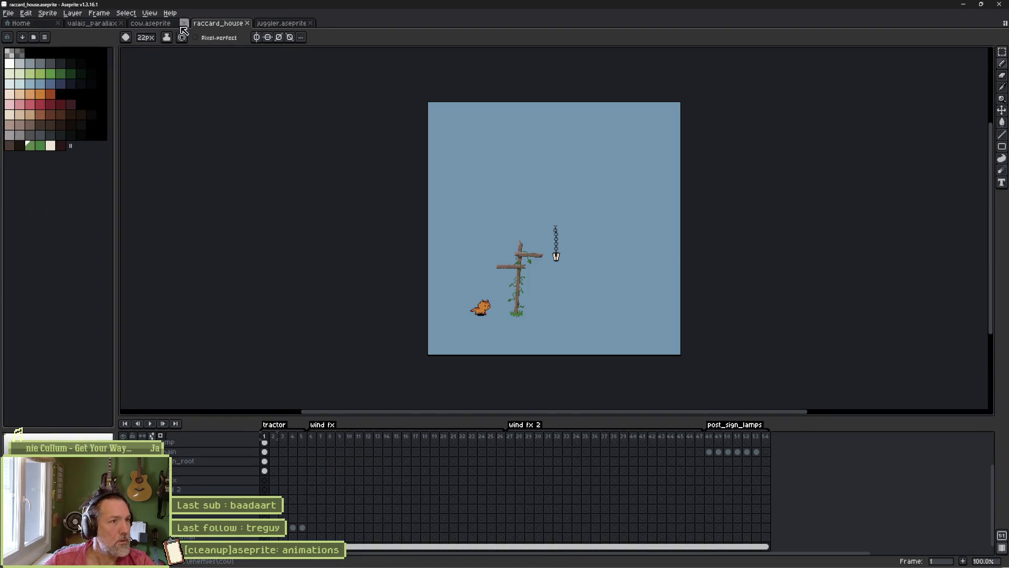
pyautogui.scroll(2, 203, 494)
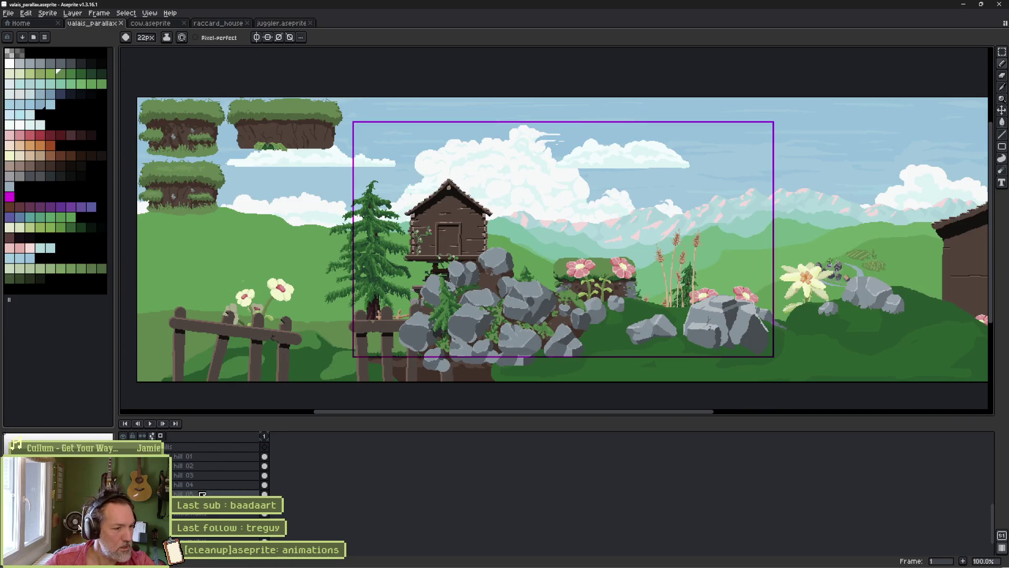
pyautogui.click(265, 457)
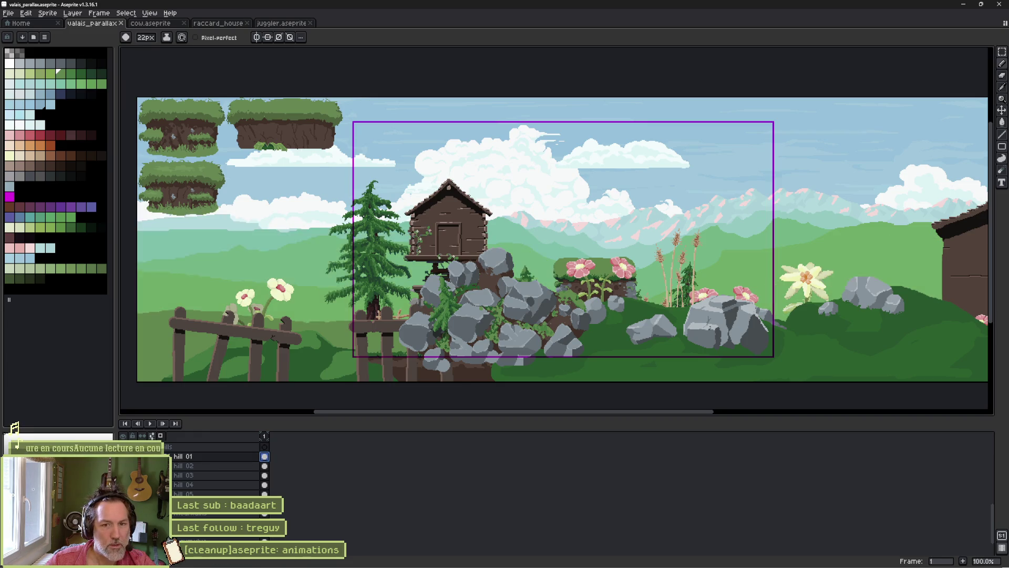
pyautogui.hotkey('alt', 'Tab')
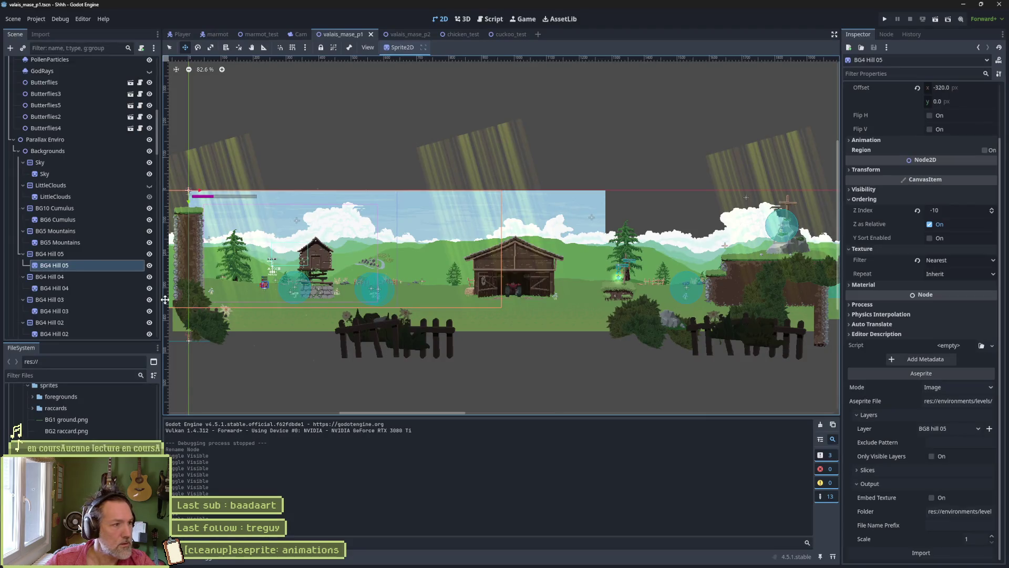
pyautogui.hotkey('alt', 'Tab')
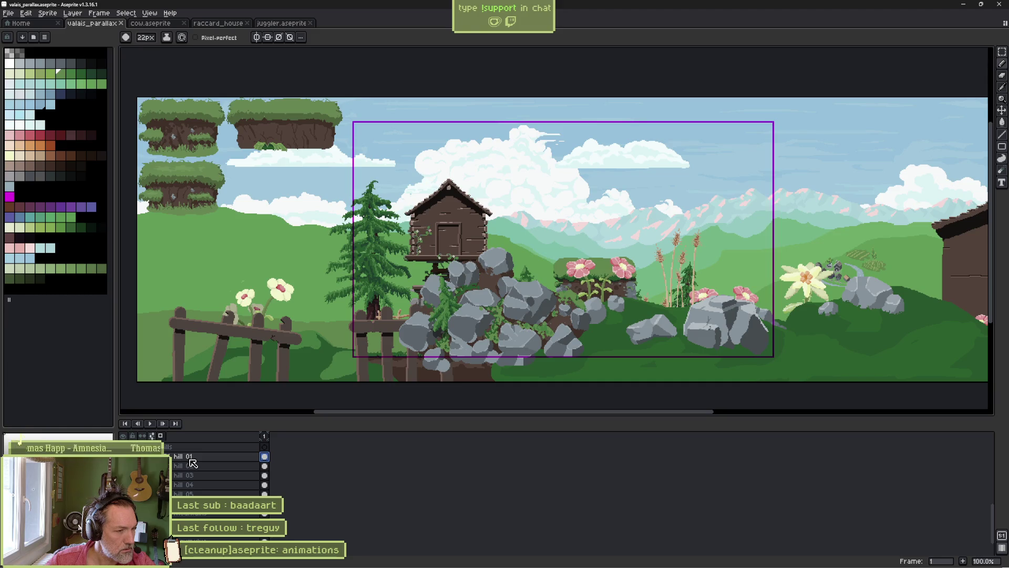
pyautogui.hotkey('alt', 'Tab')
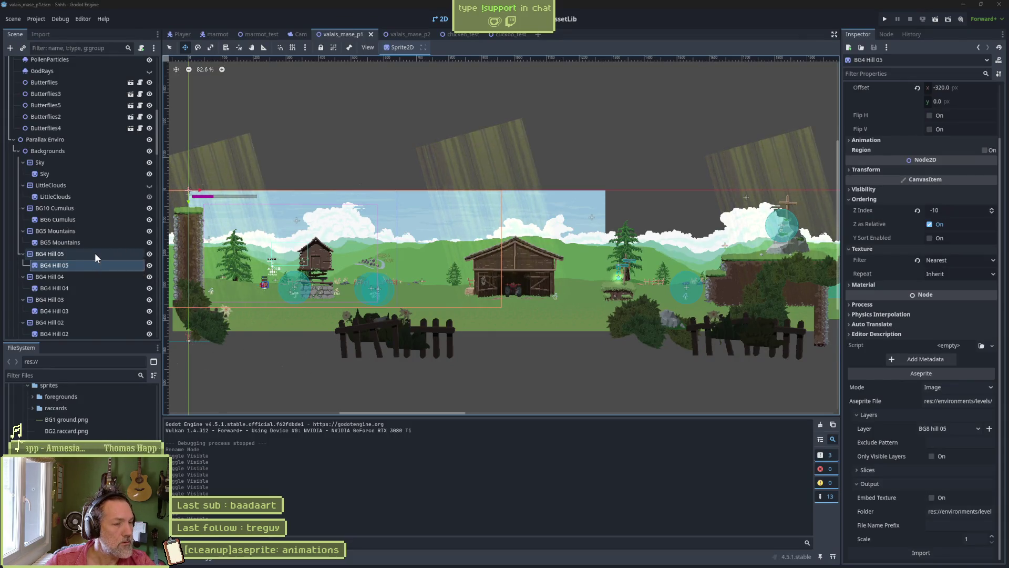
pyautogui.hotkey('alt', 'Tab')
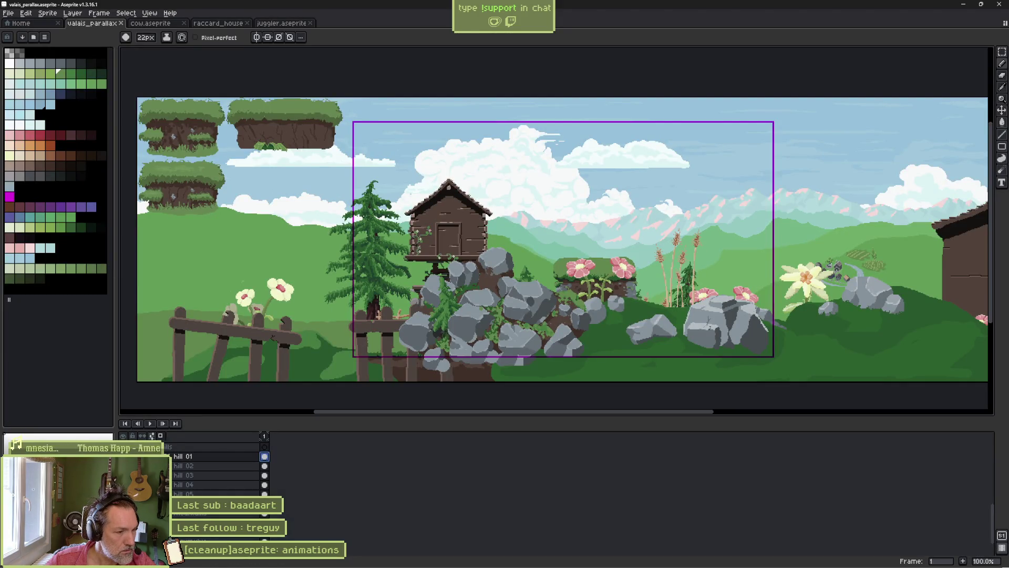
pyautogui.click(200, 494)
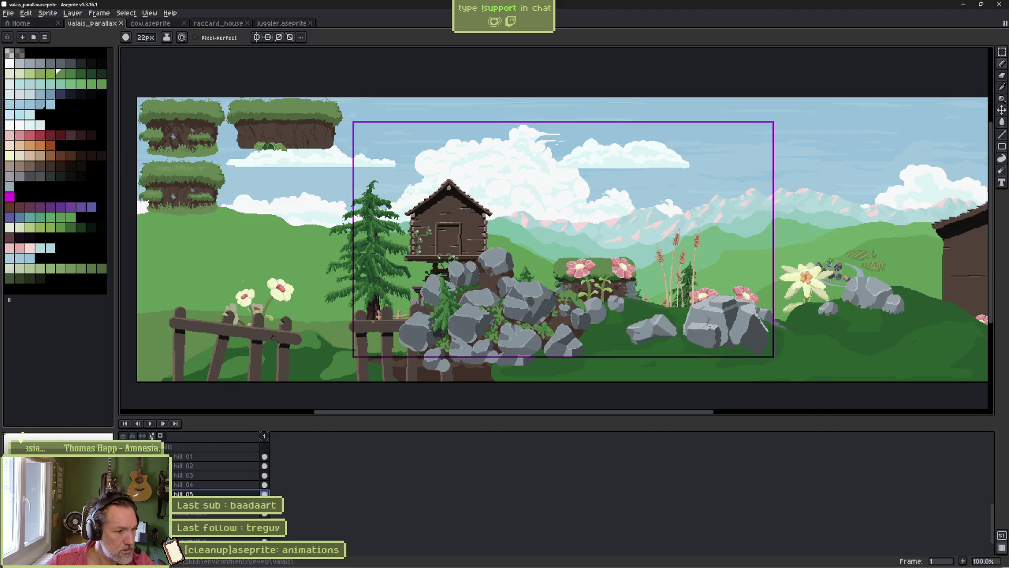
pyautogui.hotkey('alt', 'Tab')
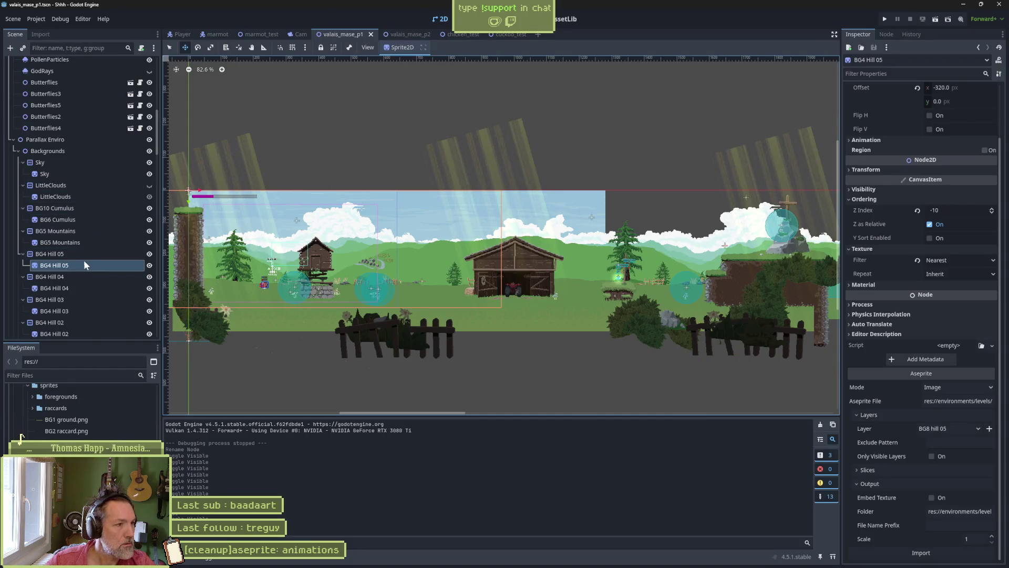
pyautogui.click(150, 255)
# - Compare the BG4 Hill 05 and BG5 Mountains layers by toggling their visibility
pyautogui.click(150, 255)
pyautogui.click(150, 254)
pyautogui.click(149, 254)
pyautogui.scroll(2, 272, 236)
pyautogui.scroll(5, 266, 244)
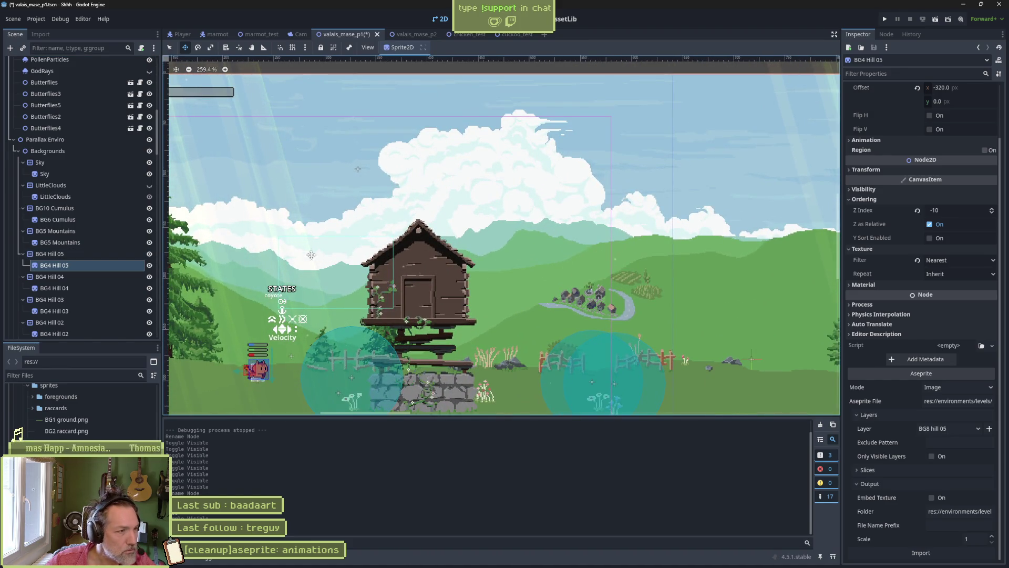
pyautogui.click(149, 242)
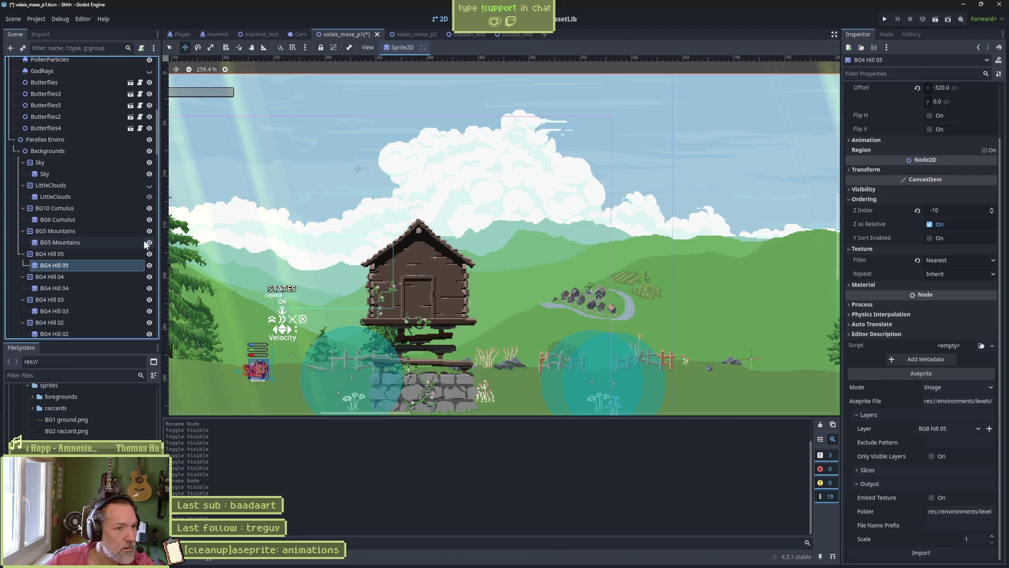
# - Link the BG5 Mountains sprite to the BG9 mountains Aseprite layer
pyautogui.click(126, 242)
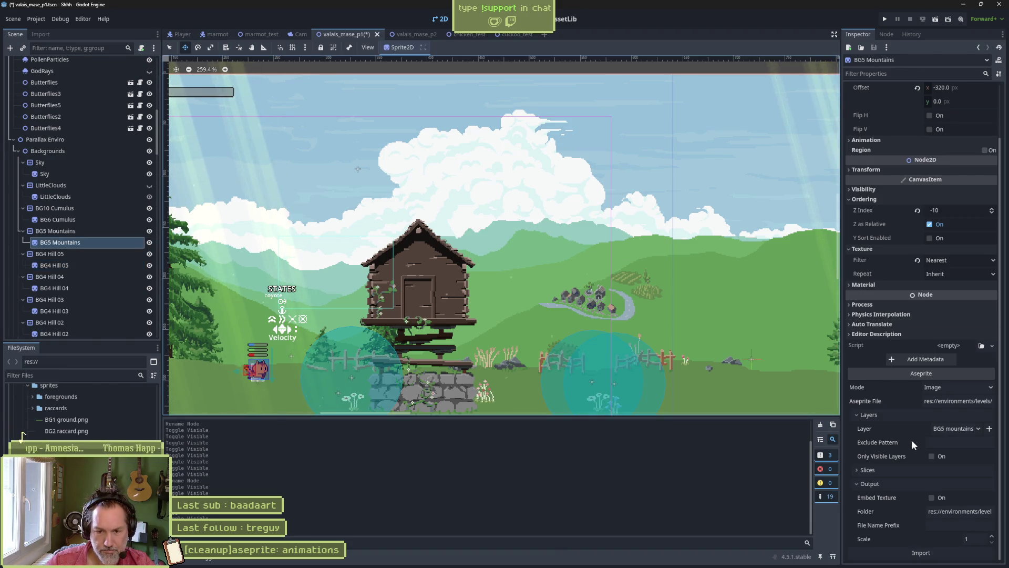
pyautogui.click(952, 429)
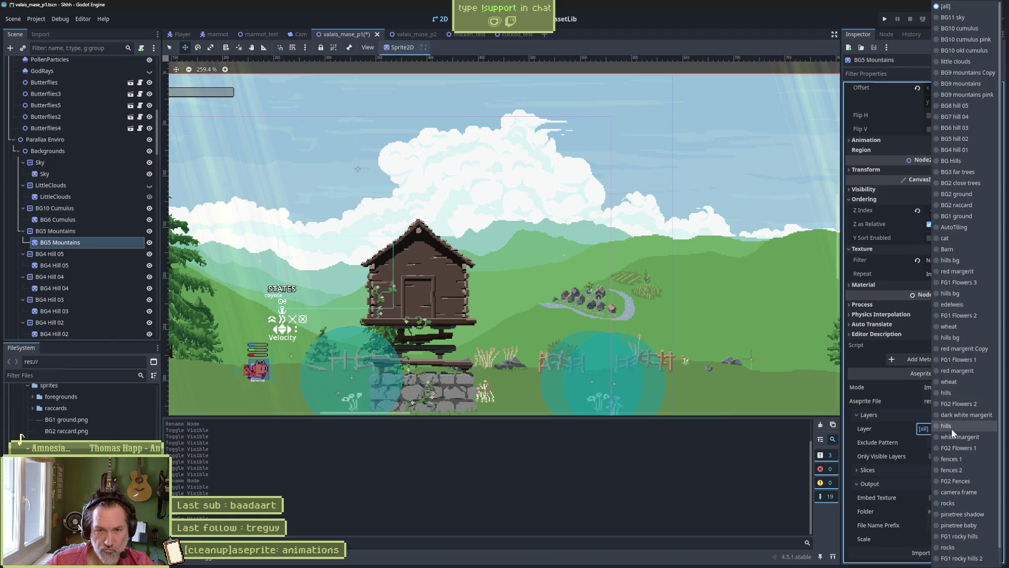
pyautogui.click(963, 83)
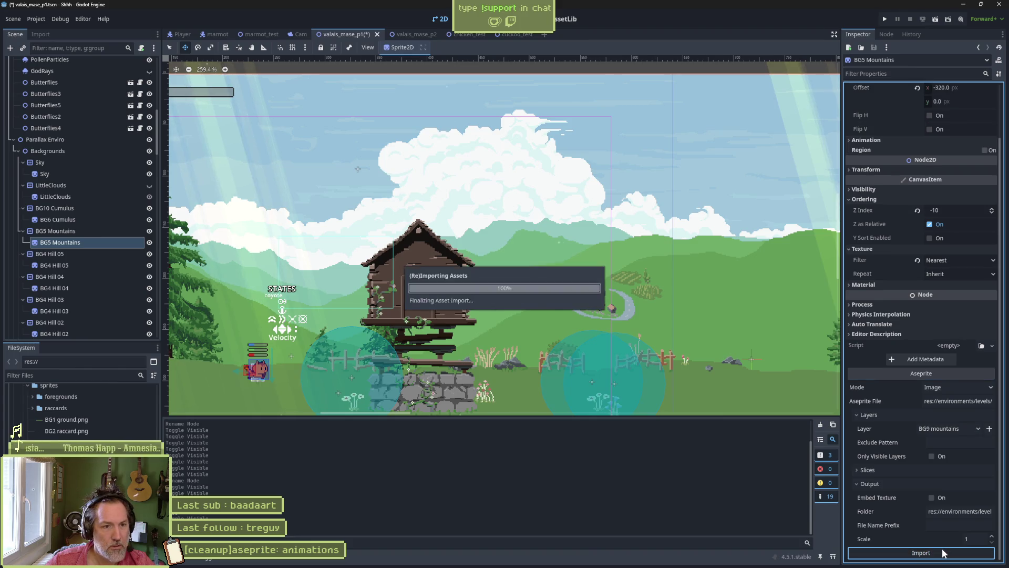
# - Rename the parent mountains parallax node from BG5 Mountains to BG9 Mountains
pyautogui.press('Up')
pyautogui.press('F2')
pyautogui.press('Home')
pyautogui.press('Right')
pyautogui.press('Right')
pyautogui.press('Right')
pyautogui.press('BackSpace')
pyautogui.write('9')
pyautogui.press('Return')
pyautogui.press('Down')
pyautogui.press('Down')
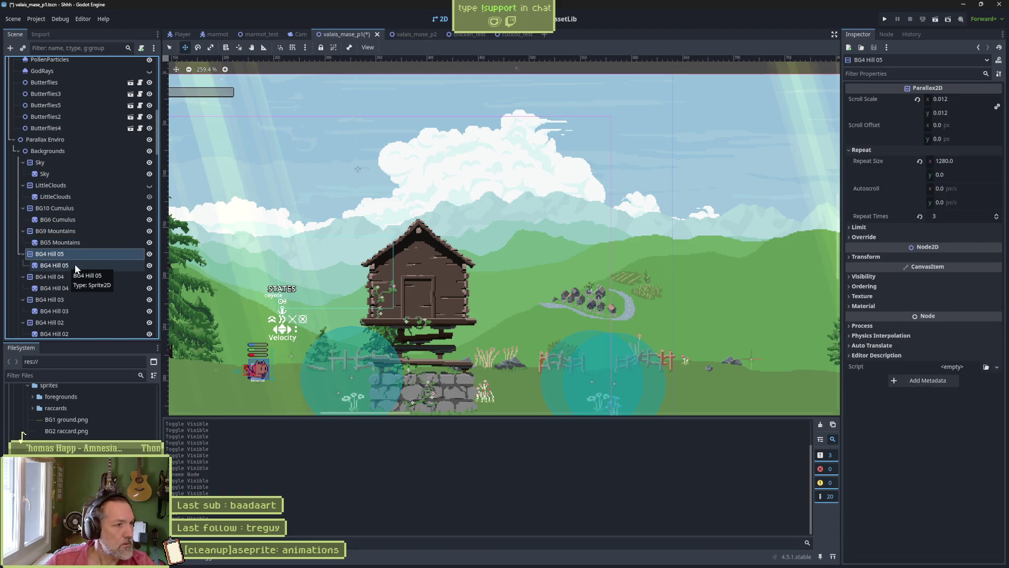
# - Check BG4 Hill 05 against its Aseprite layer bounds and reselect its parallax node
pyautogui.click(106, 264)
pyautogui.click(148, 255)
pyautogui.click(149, 254)
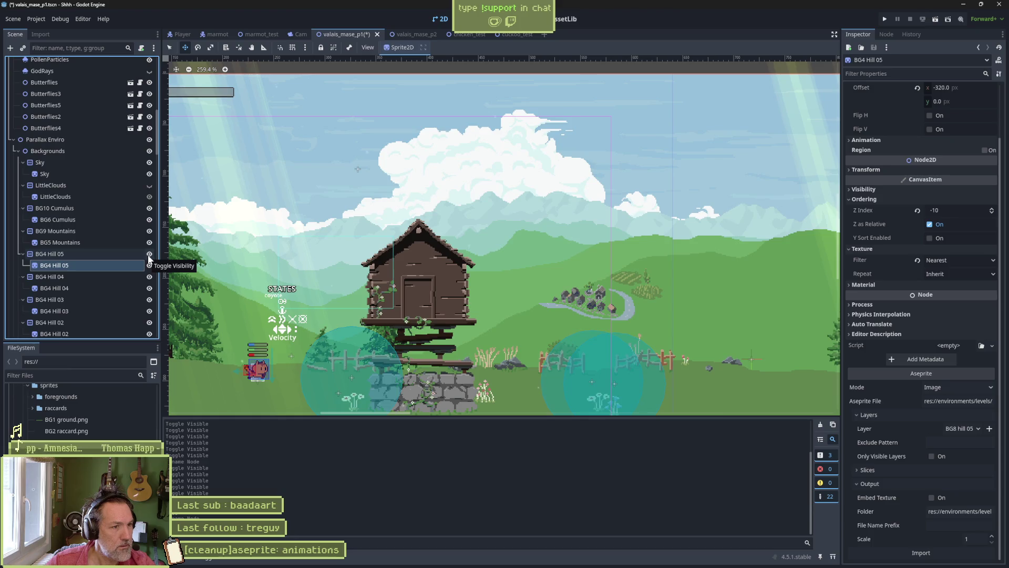
pyautogui.hotkey('alt', 'Tab')
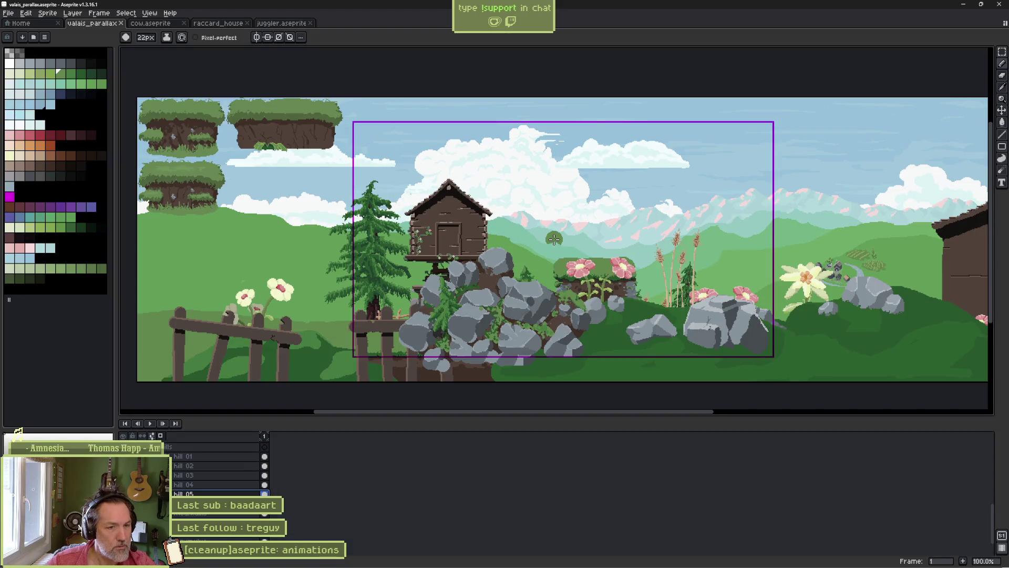
pyautogui.press('v')
pyautogui.press('b')
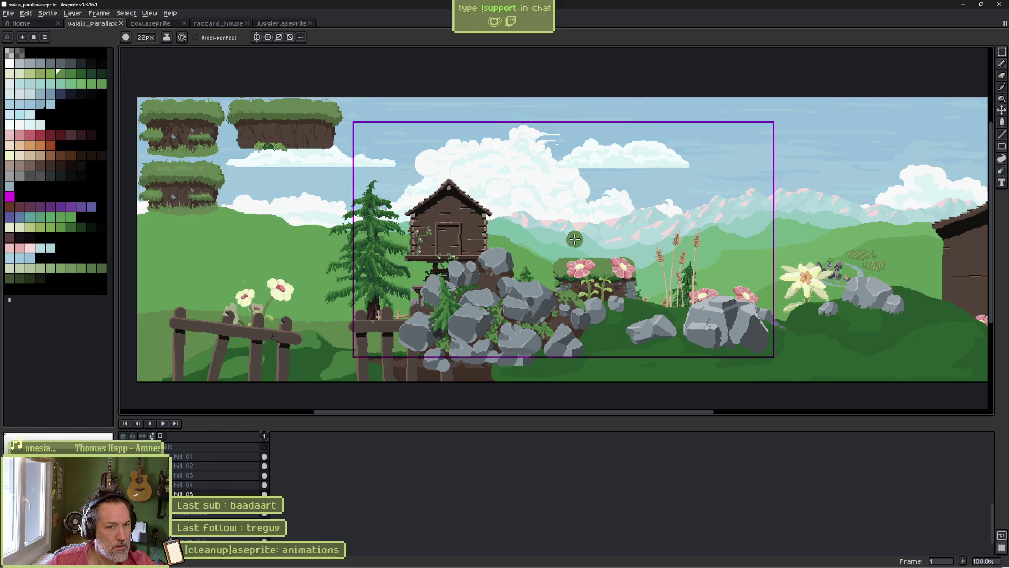
pyautogui.press('v')
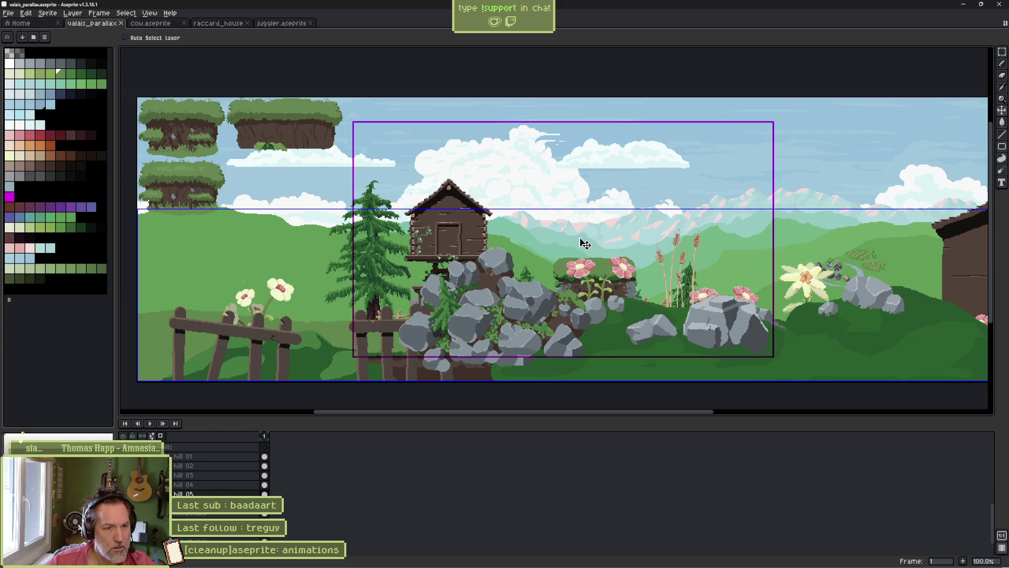
pyautogui.press('b')
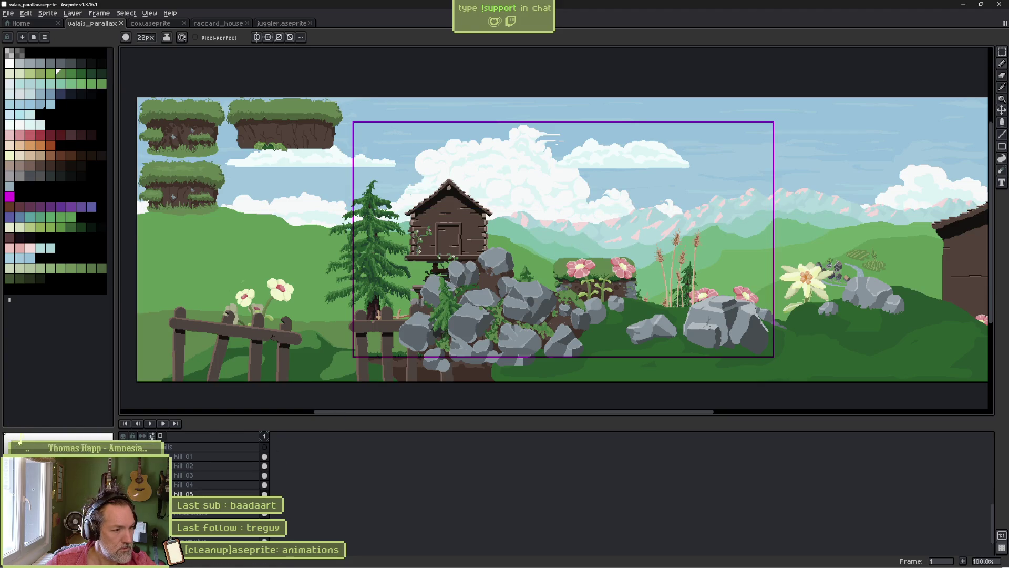
pyautogui.hotkey('alt', 'Tab')
pyautogui.click(80, 254)
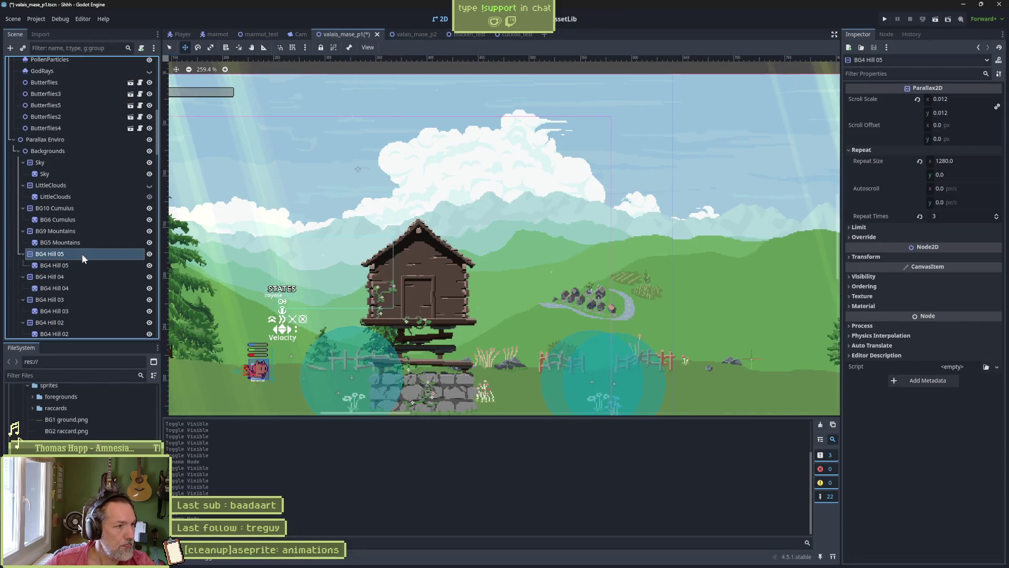
# - Identify the BG4 Hill 05 layer and rename it BG8 Hill 05
pyautogui.click(149, 254)
pyautogui.click(149, 254)
pyautogui.press('F2')
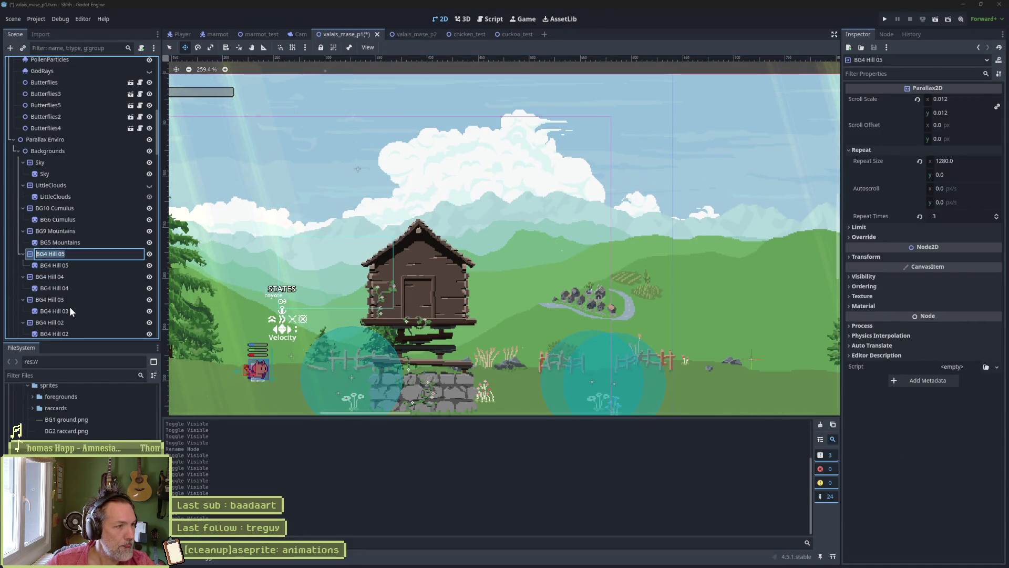
pyautogui.write('BG8 Hill 05')
pyautogui.press('Return')
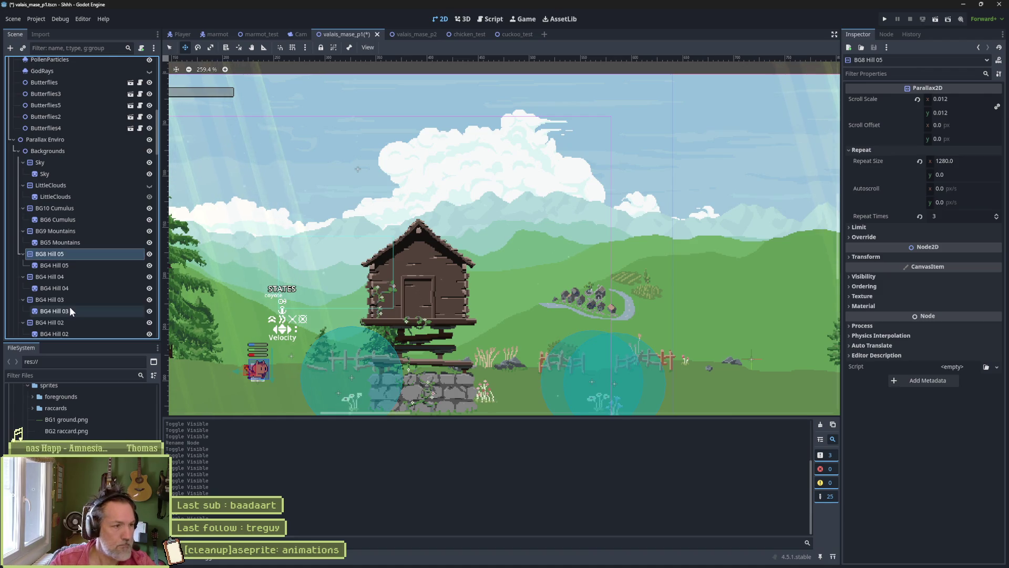
# - Confirm the hill sprite under BG8 Hill 05 uses the BG8 hill 05 layer, then save the scene
pyautogui.click(121, 266)
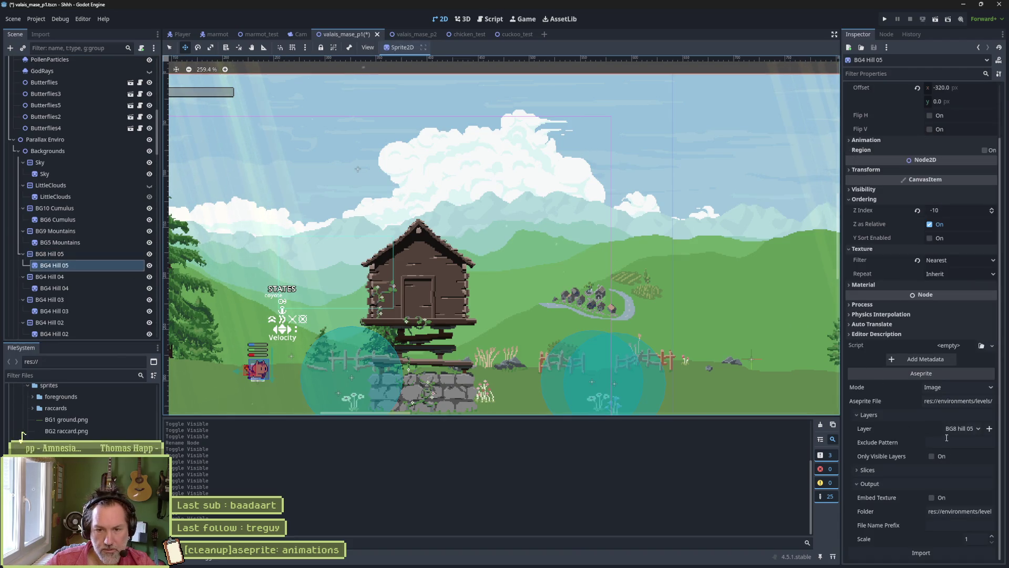
pyautogui.click(957, 429)
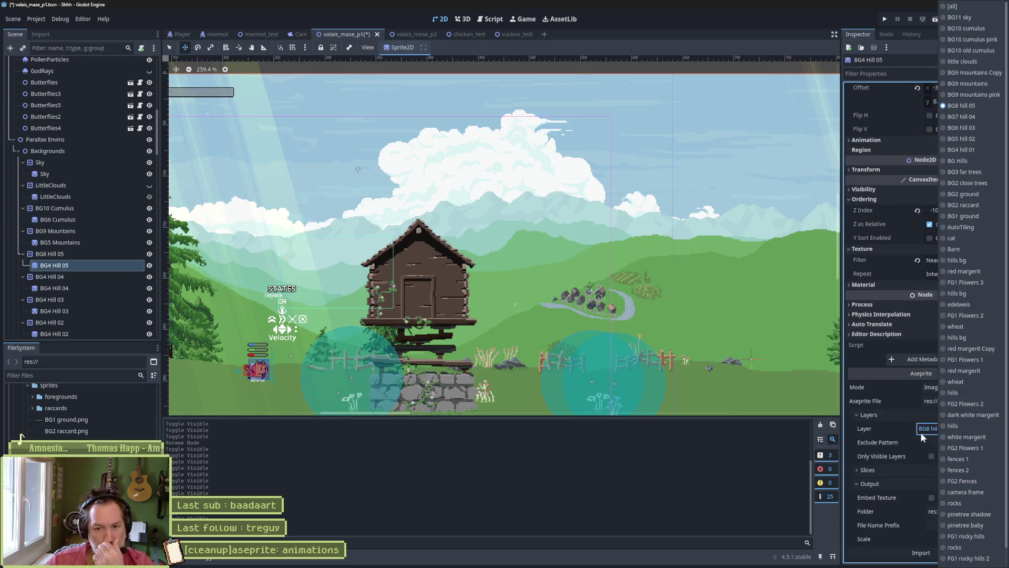
pyautogui.click(879, 537)
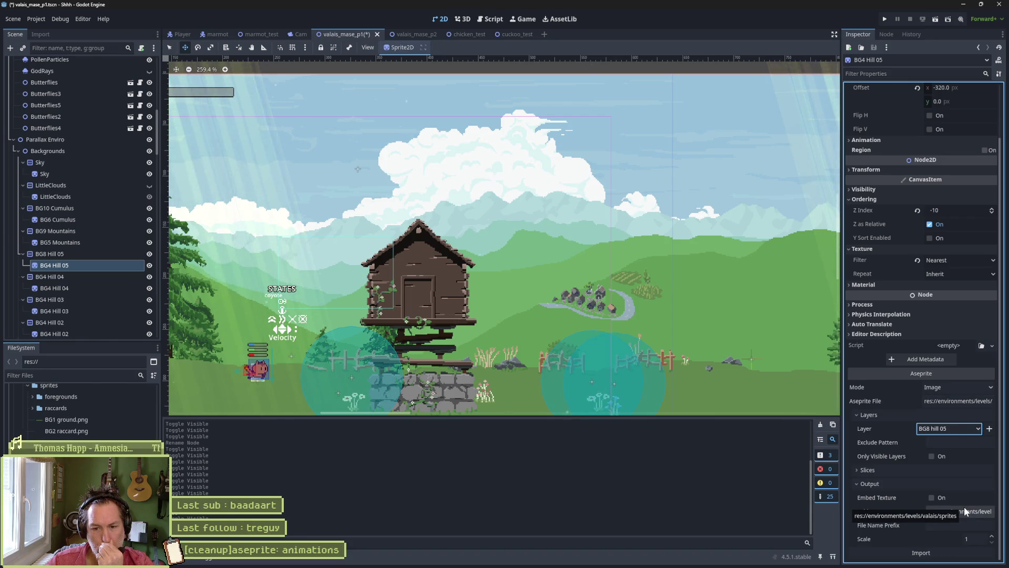
pyautogui.hotkey('ctrl', 's')
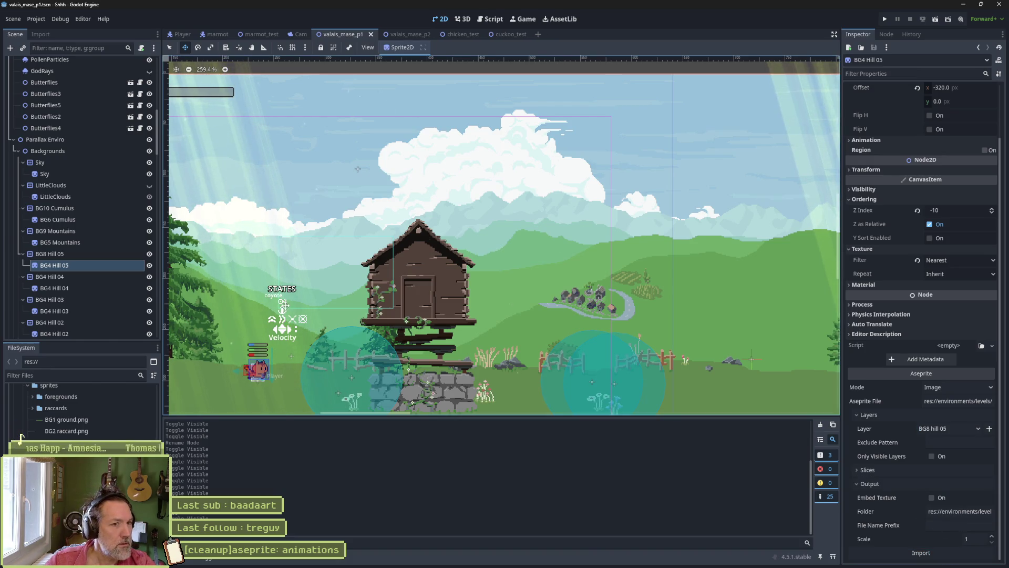
# - Rename the hill, BG5 Mountains and BG6 Cumulus child sprites to Sprite2D
pyautogui.click(72, 266)
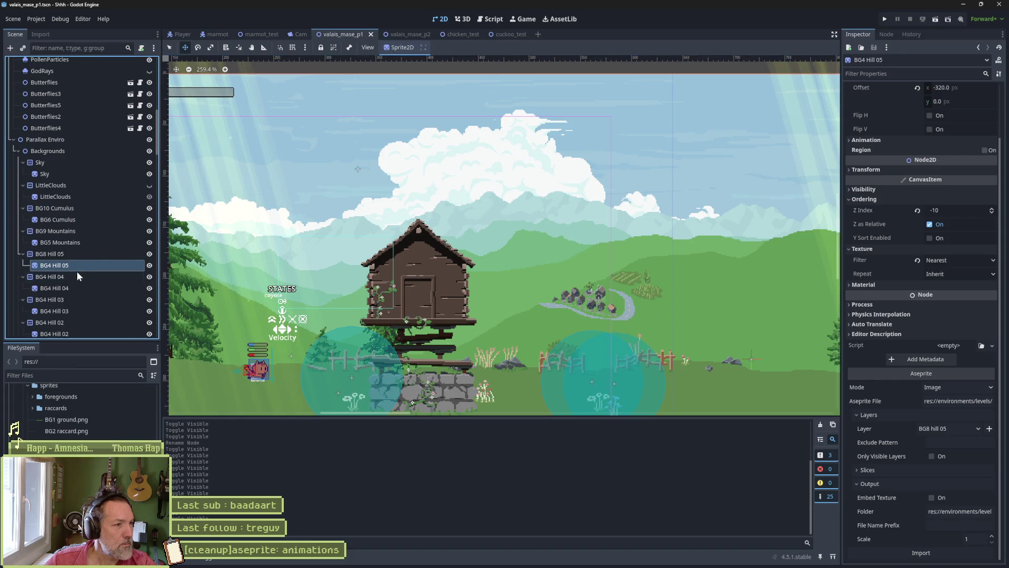
pyautogui.press('F2')
pyautogui.write('Sprite')
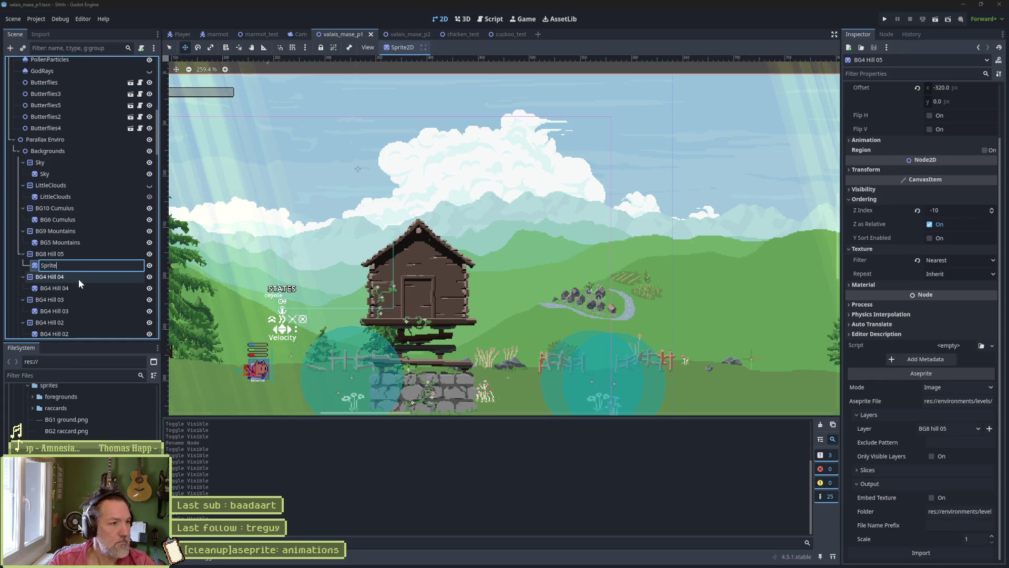
pyautogui.write('2D')
pyautogui.press('Return')
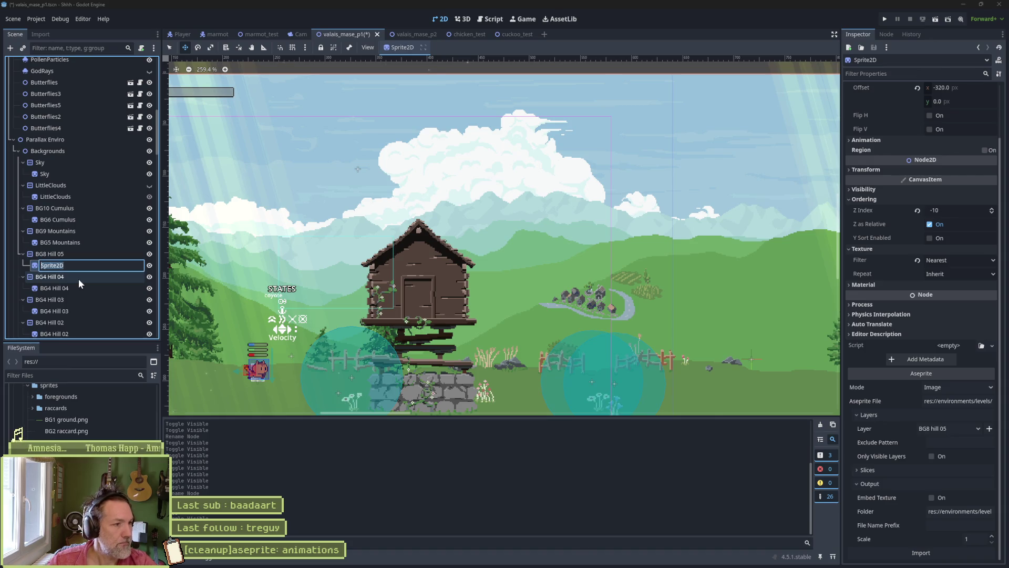
pyautogui.click(71, 244)
pyautogui.press('F2')
pyautogui.write('Sprite2D')
pyautogui.press('Return')
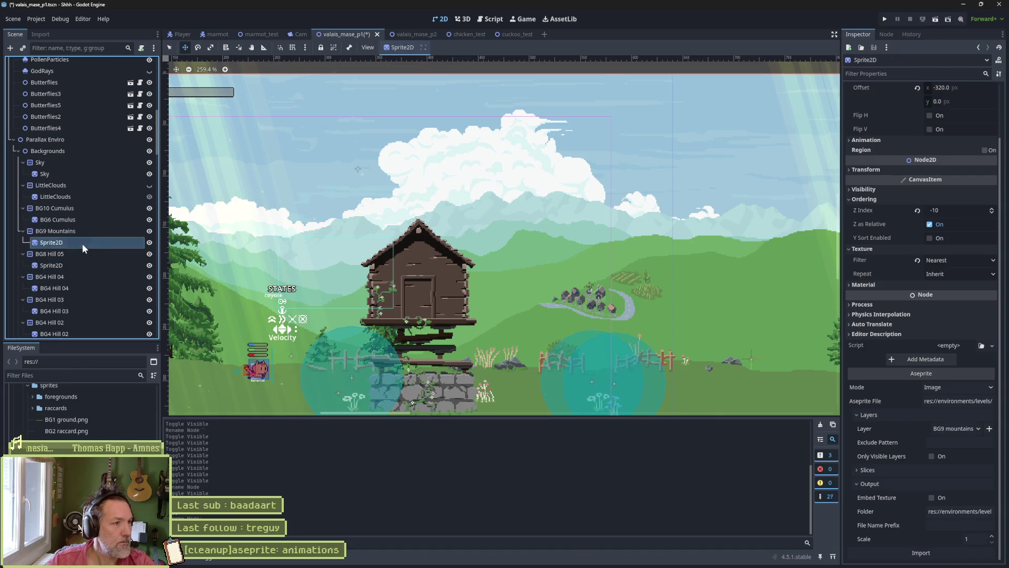
pyautogui.click(77, 220)
pyautogui.press('F2')
pyautogui.write('Sprite2D')
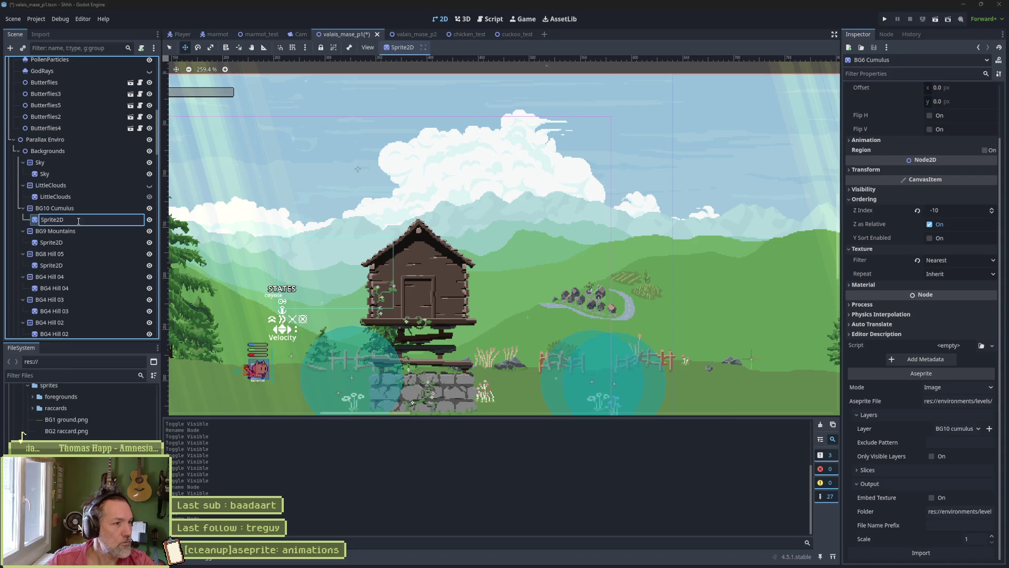
pyautogui.press('Return')
pyautogui.click(99, 197)
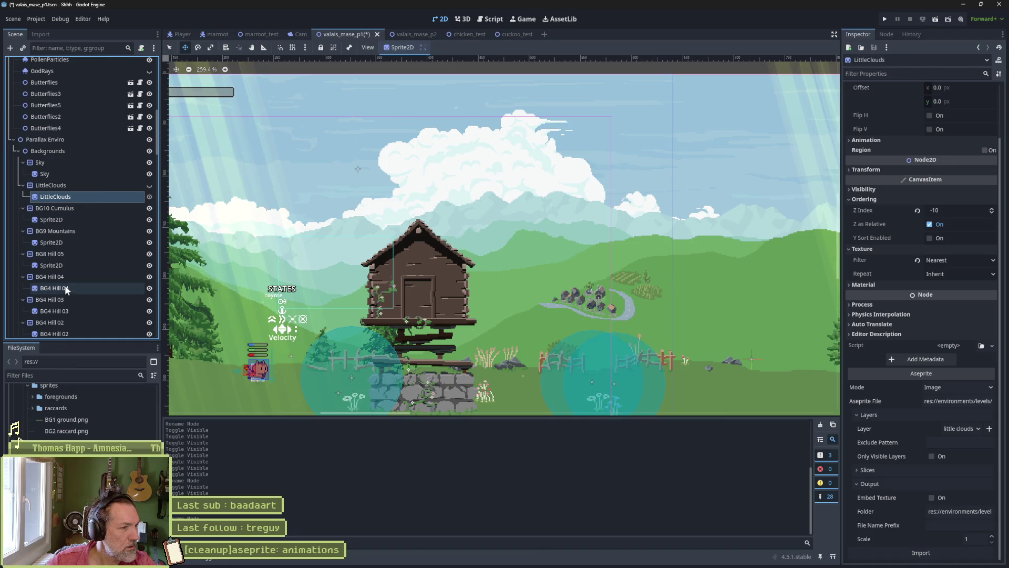
# - Identify BG4 Hill 04 by toggling its visibility and comparing with Aseprite's hill 04 layer
pyautogui.click(149, 277)
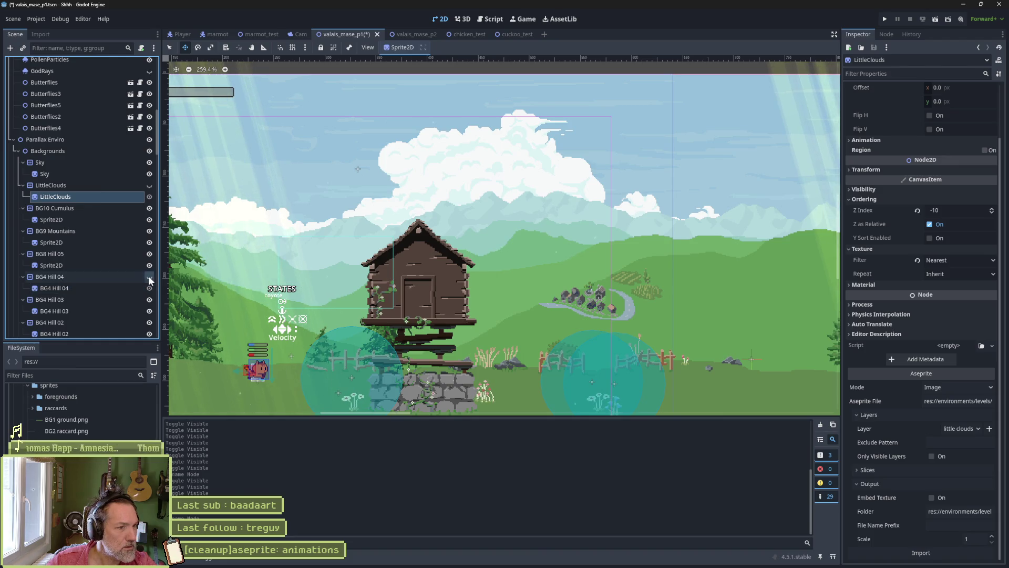
pyautogui.click(149, 277)
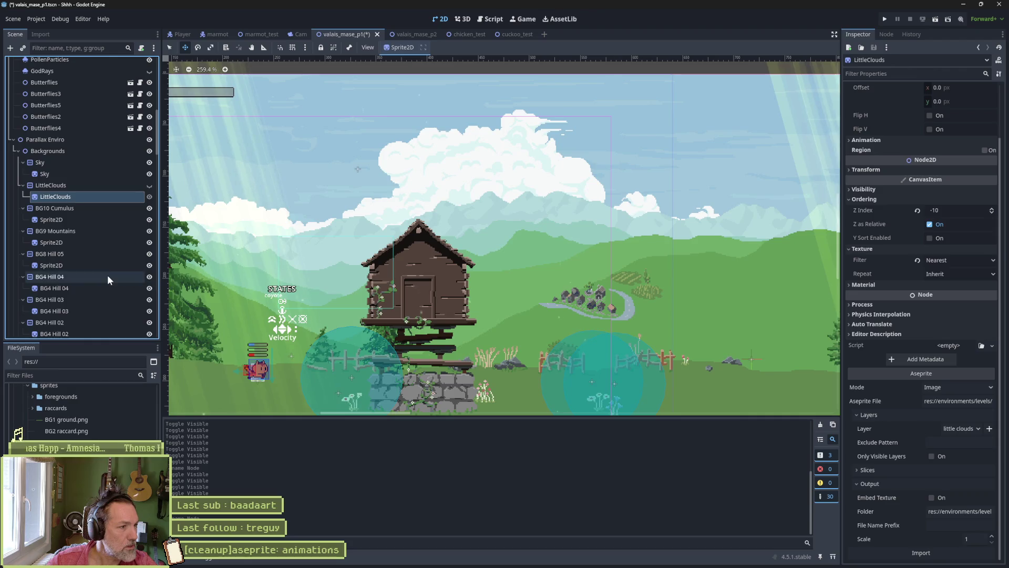
pyautogui.click(107, 275)
pyautogui.hotkey('alt', 'Tab')
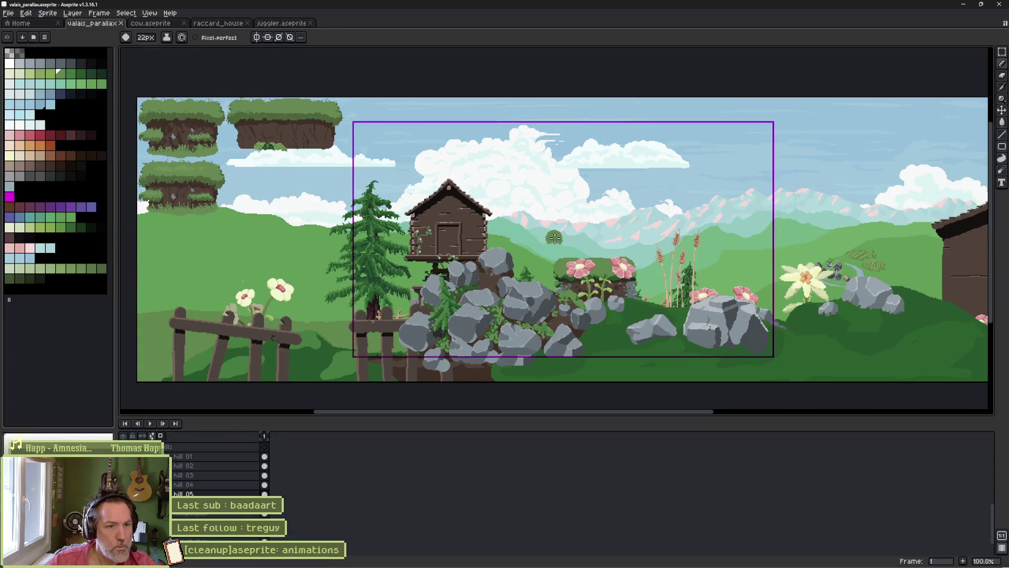
pyautogui.press('v')
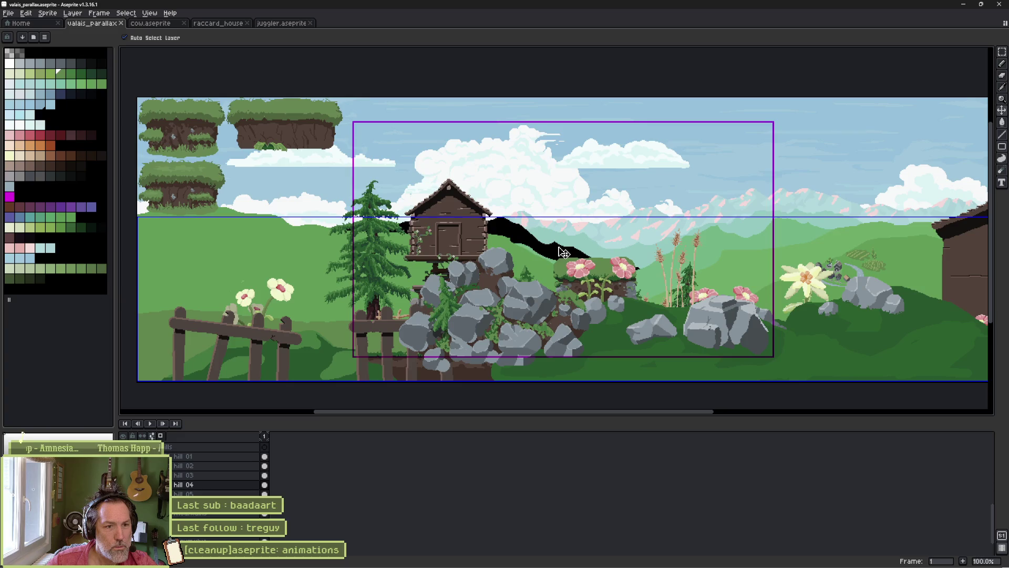
pyautogui.press('b')
pyautogui.click(229, 487)
pyautogui.hotkey('alt', 'Tab')
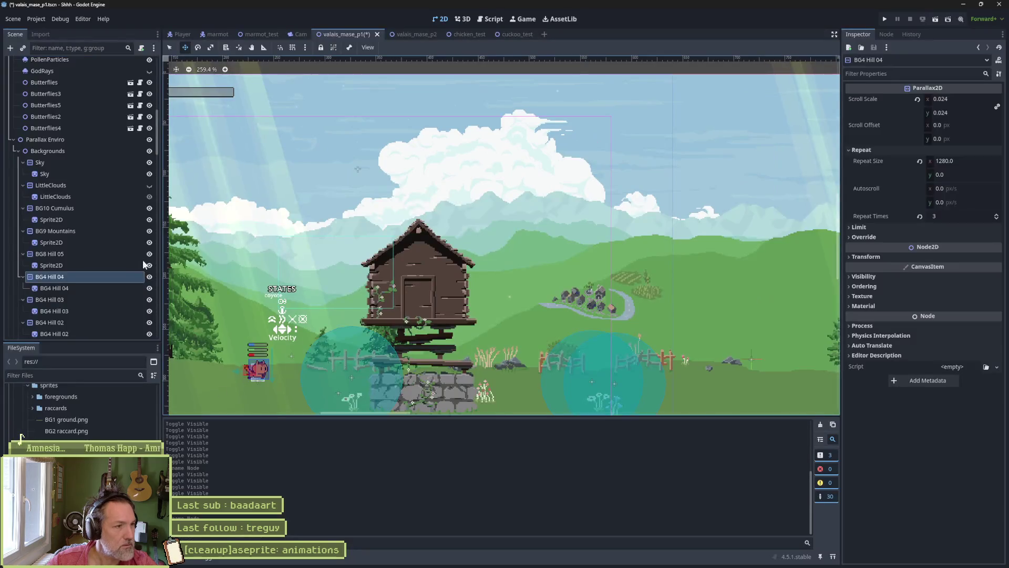
# - Rename the BG4 Hill 04 parallax node to BG7 Hill 04
pyautogui.click(82, 277)
pyautogui.write('BG7 Hill 04')
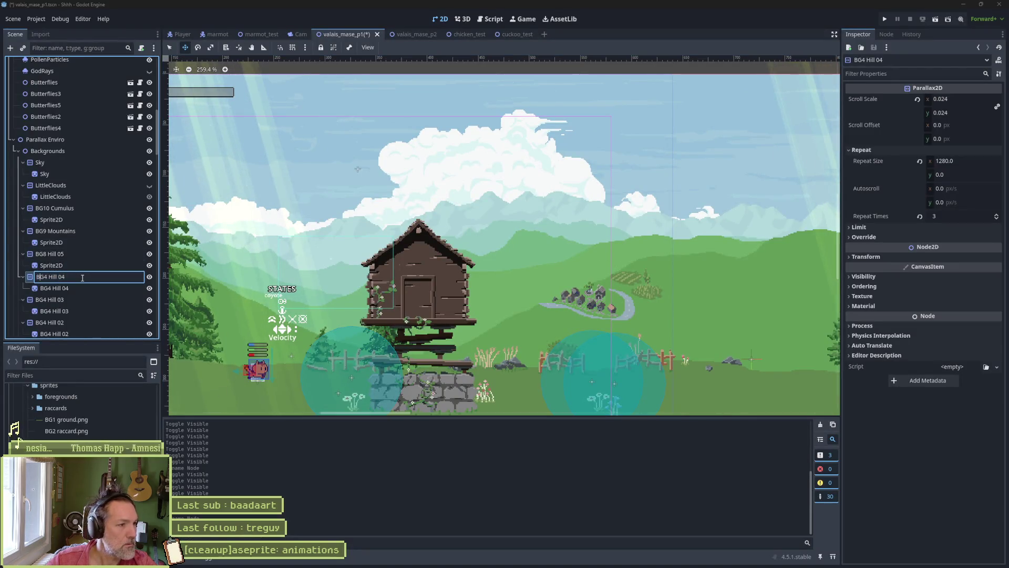
pyautogui.press('Return')
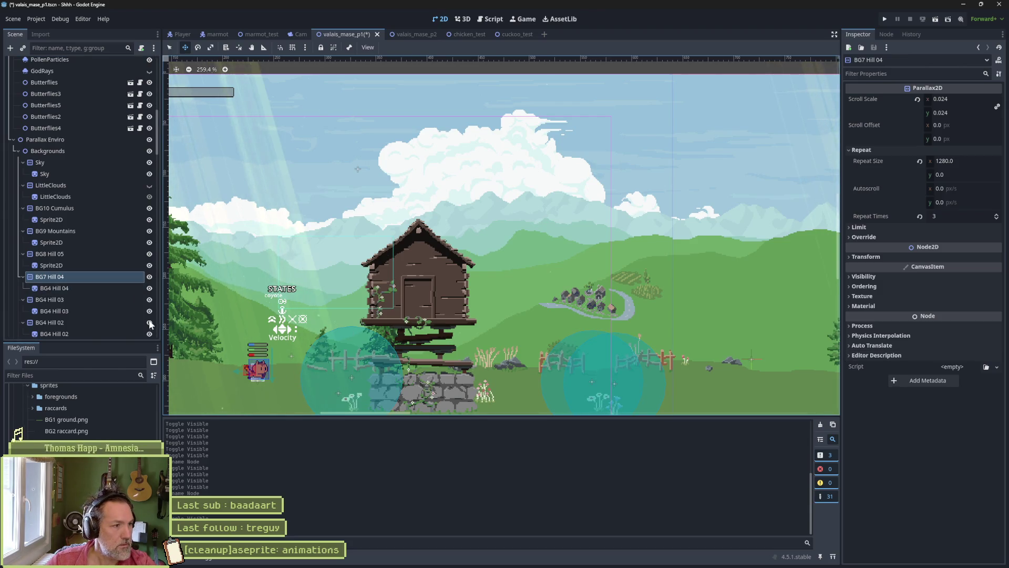
pyautogui.hotkey('alt', 'Tab')
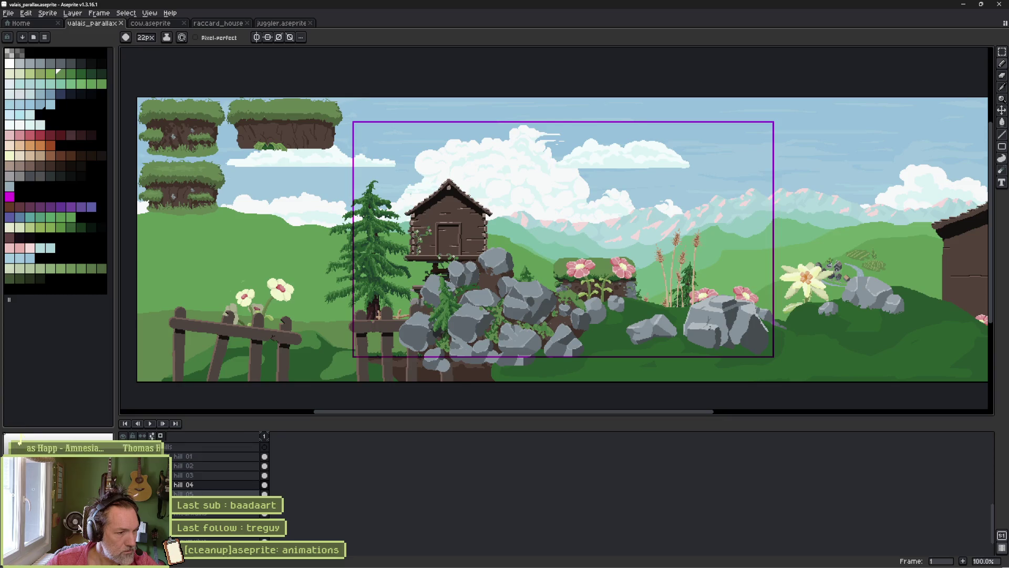
pyautogui.hotkey('alt', 'Tab')
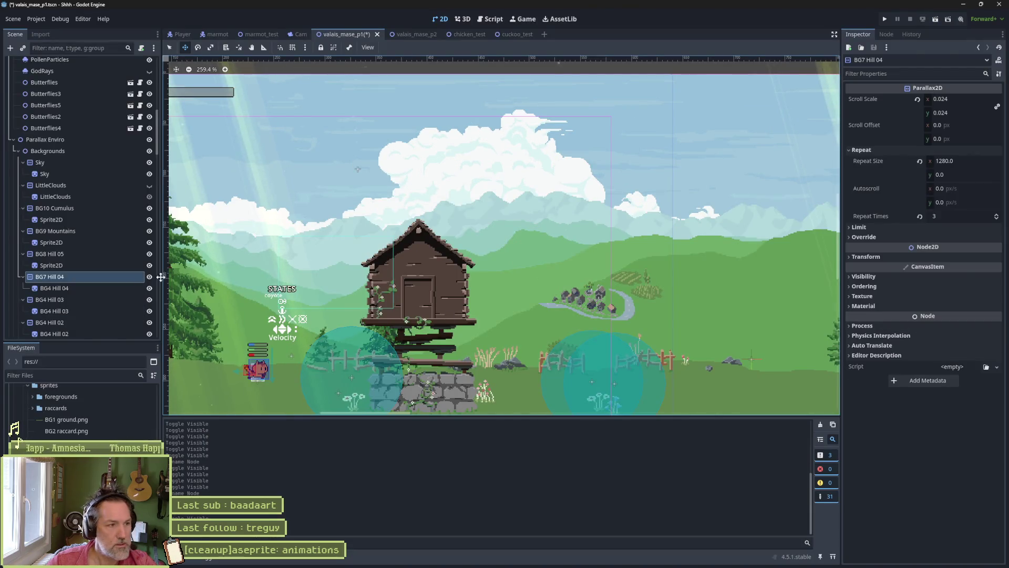
pyautogui.click(93, 292)
# - Set the hill sprite's Aseprite source file and output folder to the valais sprites folder
pyautogui.scroll(-2, 921, 393)
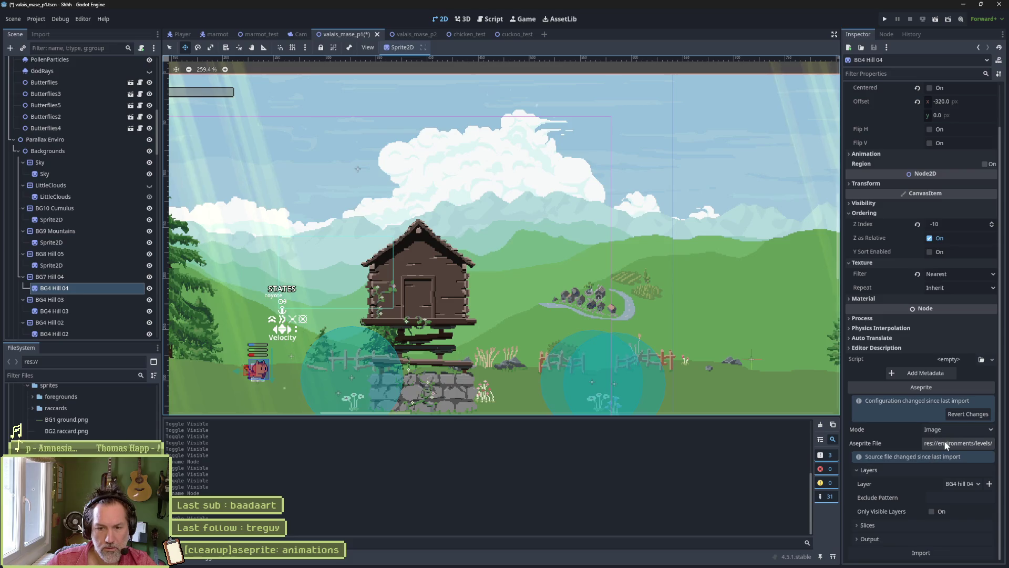
pyautogui.click(952, 442)
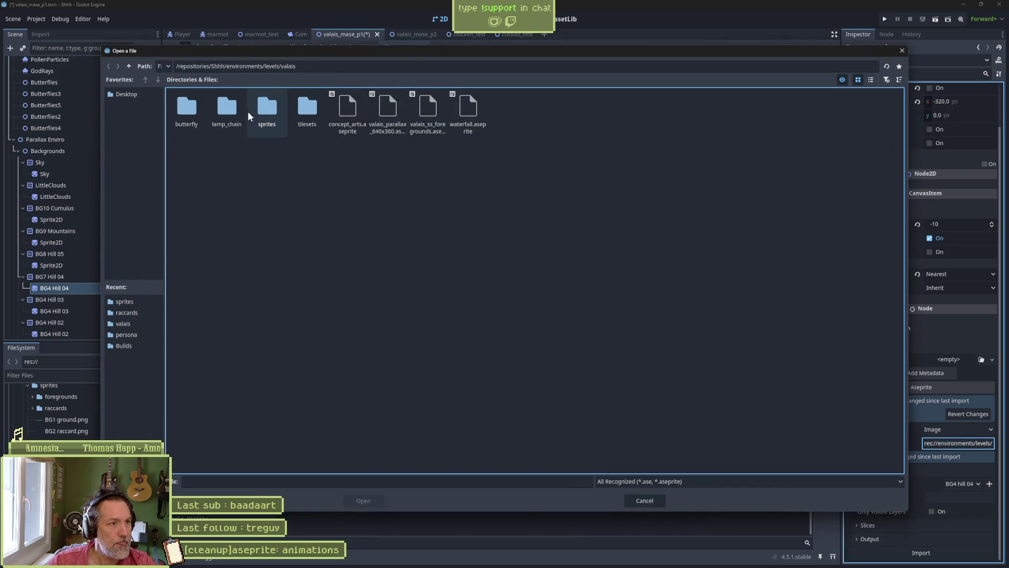
pyautogui.doubleClick(267, 109)
pyautogui.doubleClick(266, 110)
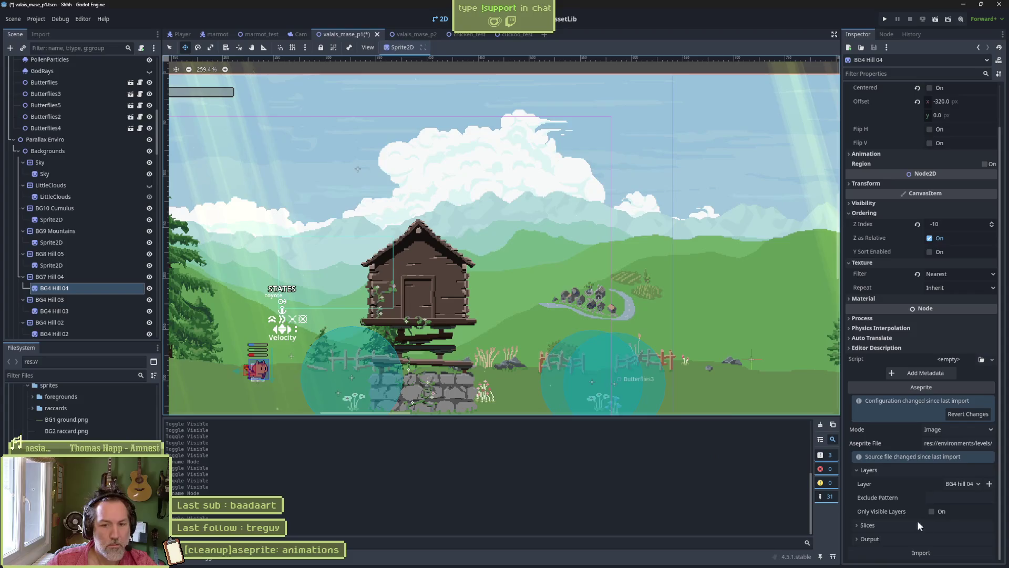
pyautogui.click(931, 536)
pyautogui.click(941, 537)
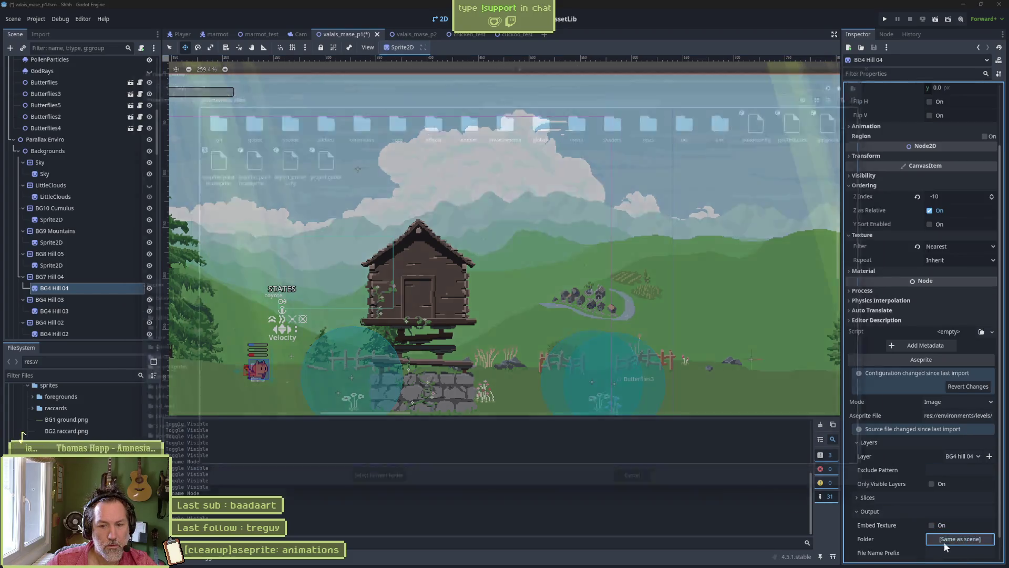
pyautogui.doubleClick(491, 113)
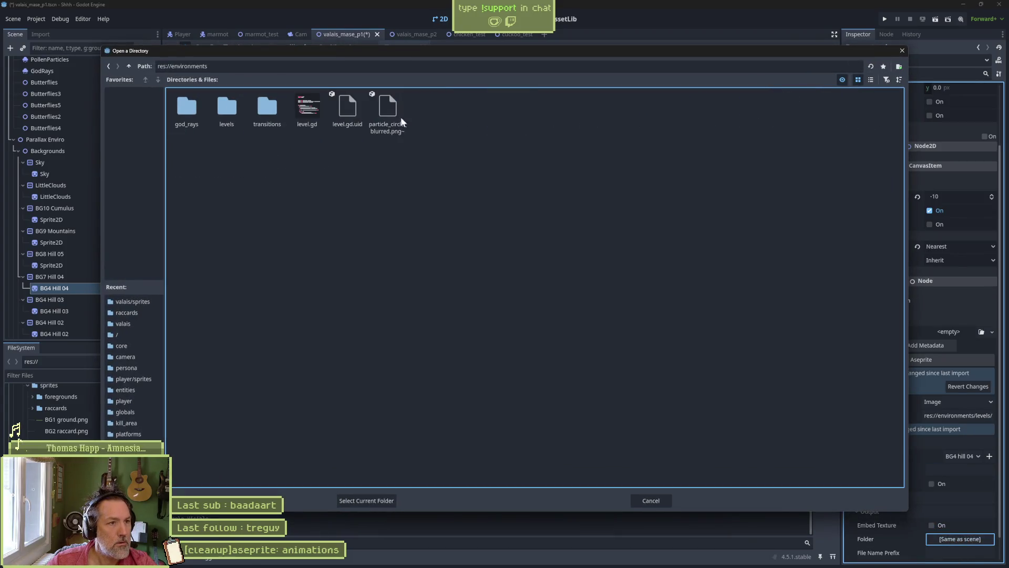
pyautogui.doubleClick(226, 109)
pyautogui.doubleClick(267, 109)
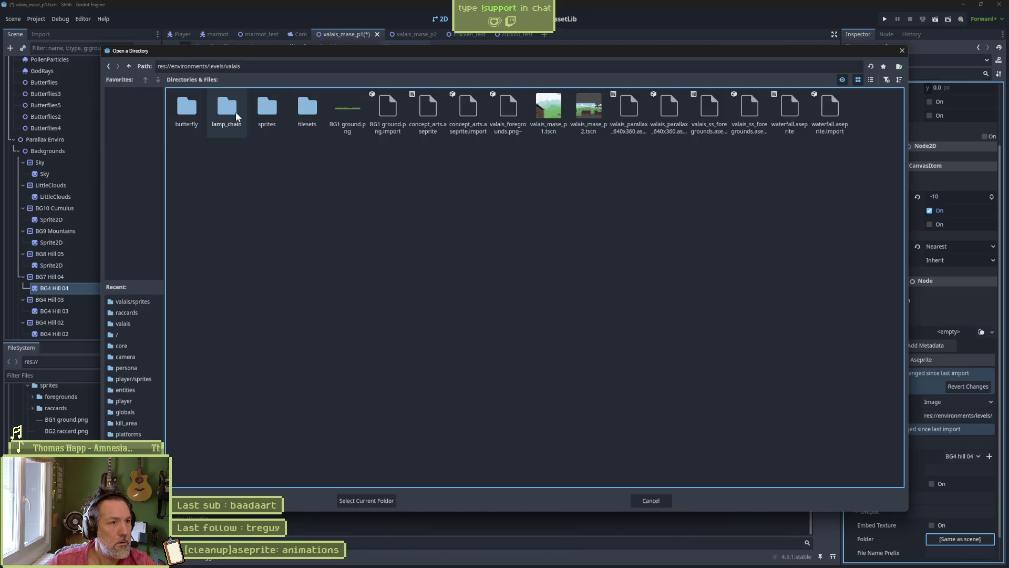
pyautogui.doubleClick(267, 107)
pyautogui.click(391, 501)
# - Select the BG7 hill 04 layer for the sprite and reimport it
pyautogui.scroll(-2, 857, 480)
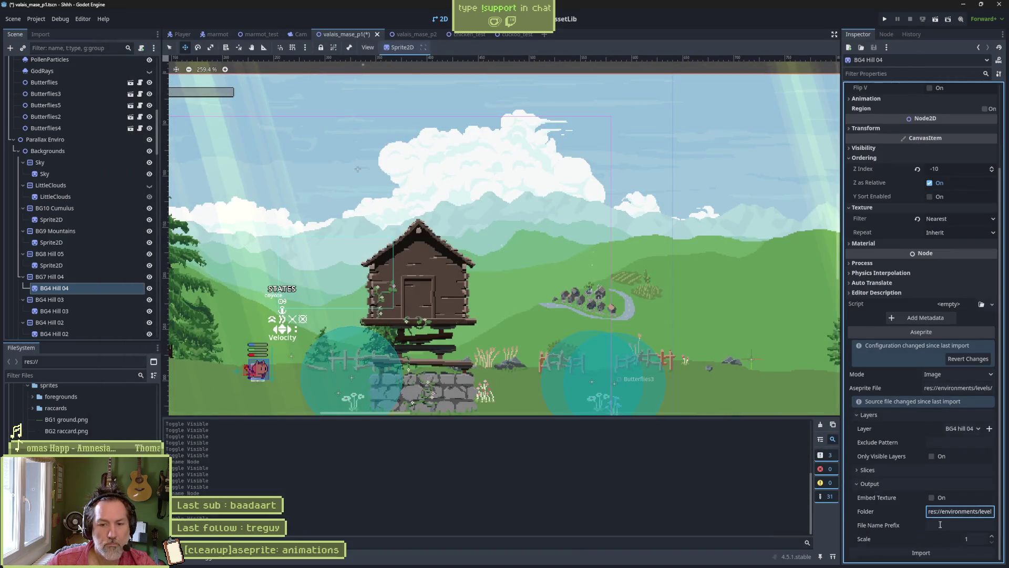
pyautogui.click(970, 430)
pyautogui.click(900, 554)
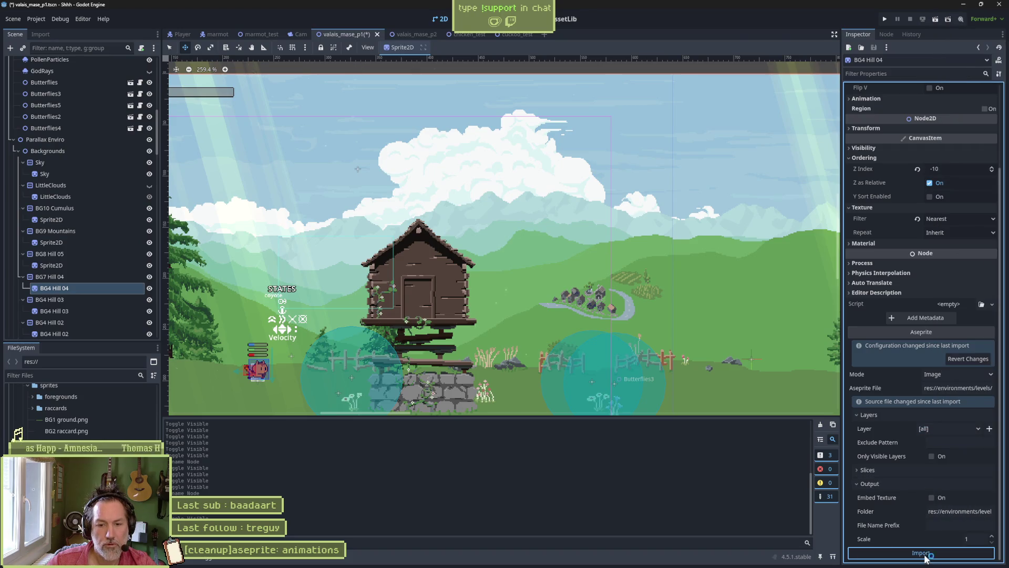
pyautogui.click(900, 555)
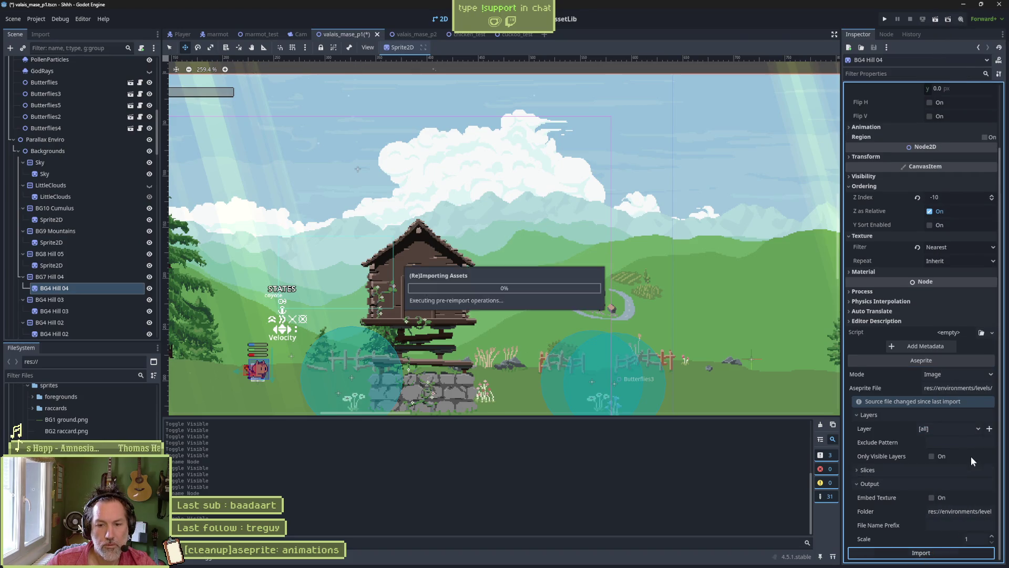
pyautogui.click(954, 430)
pyautogui.click(957, 117)
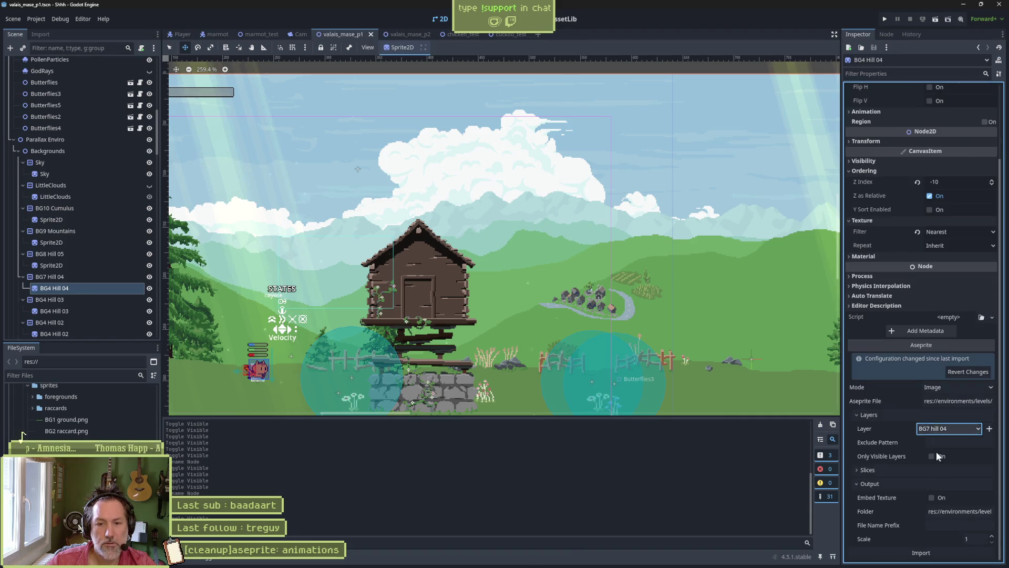
pyautogui.click(945, 551)
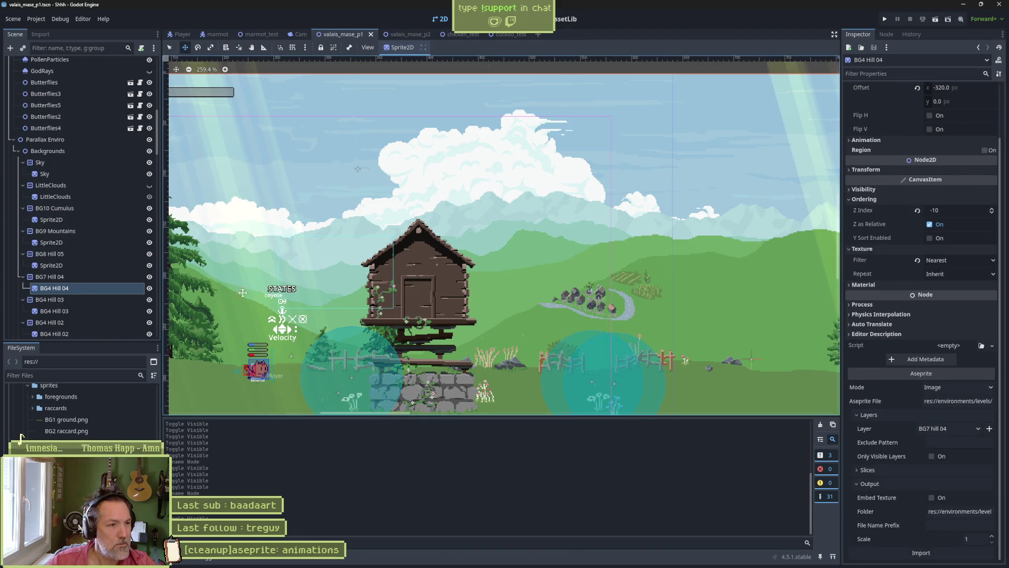
# - Rename the hill sprite node under BG7 Hill 04 to Sprite2D
pyautogui.click(106, 288)
pyautogui.press('F2')
pyautogui.write('Sprite2D')
pyautogui.press('Return')
pyautogui.click(97, 301)
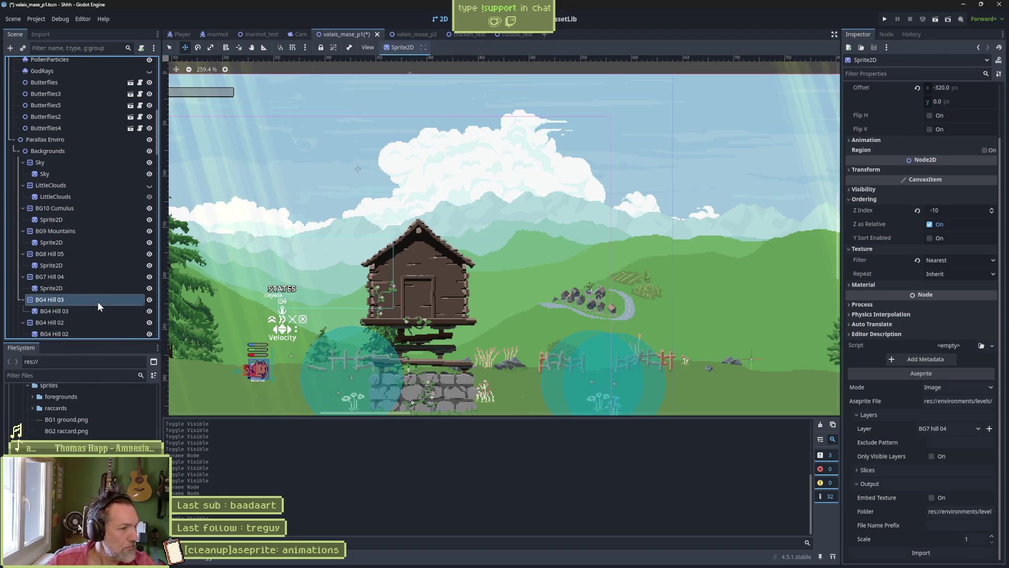
# - Identify BG4 Hill 03 by toggling its visibility and comparing with the Aseprite file
pyautogui.click(150, 299)
pyautogui.click(150, 299)
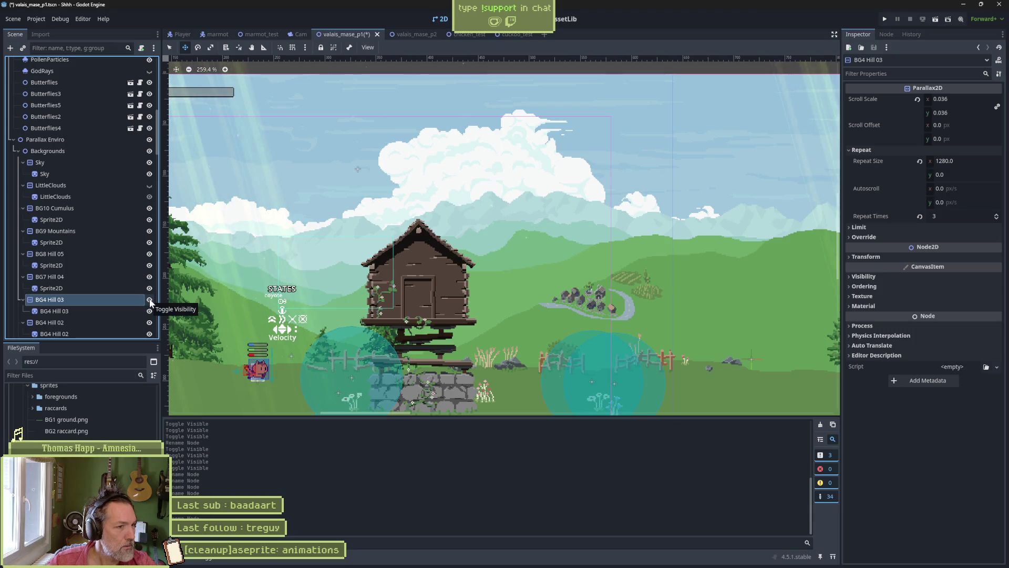
pyautogui.hotkey('alt', 'Tab')
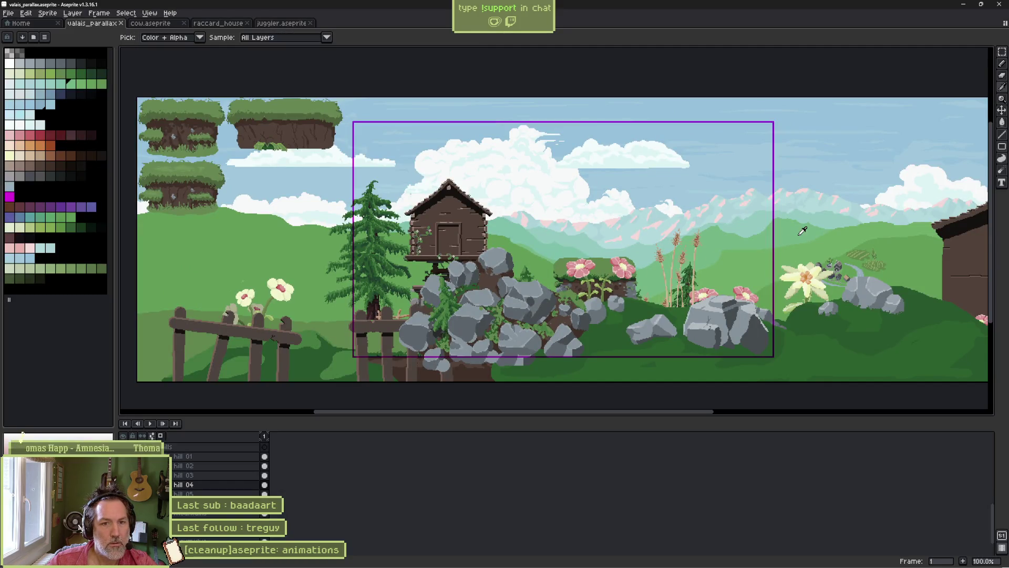
pyautogui.hotkey('alt', 'Tab')
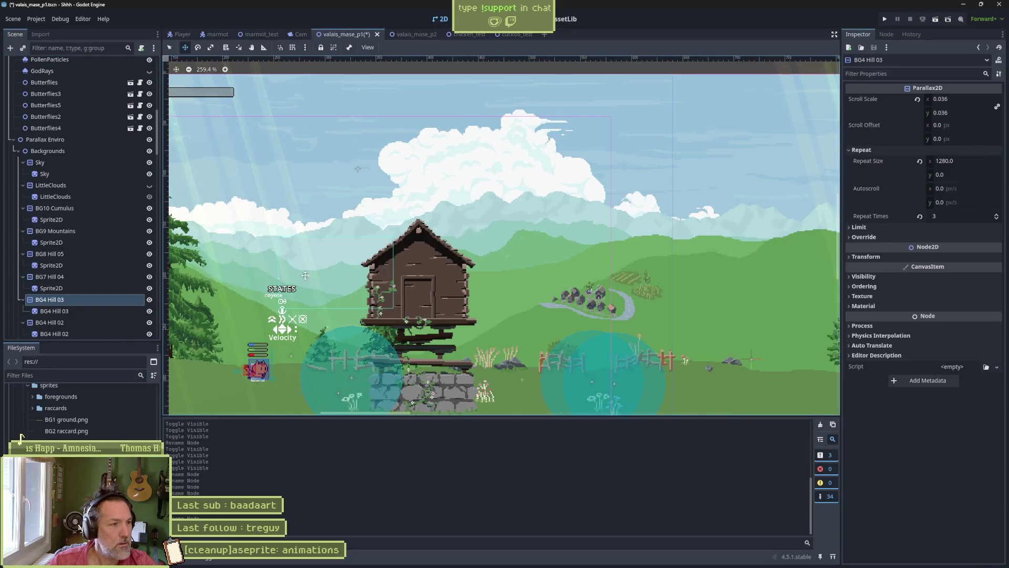
pyautogui.click(149, 299)
pyautogui.click(150, 300)
pyautogui.click(149, 299)
pyautogui.click(149, 299)
pyautogui.hotkey('alt', 'Tab')
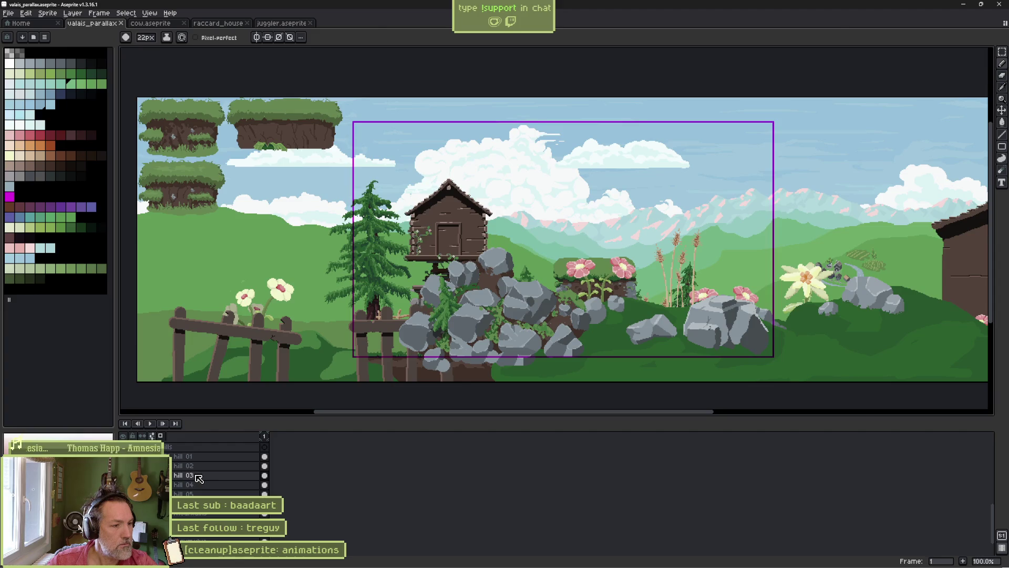
pyautogui.hotkey('alt', 'Tab')
# - Rename the hill nodes to BG6 Hill, BG7 Hill and BG8 Hill
pyautogui.doubleClick(132, 299)
pyautogui.press('Home')
pyautogui.press('Right')
pyautogui.press('Right')
pyautogui.press('Delete')
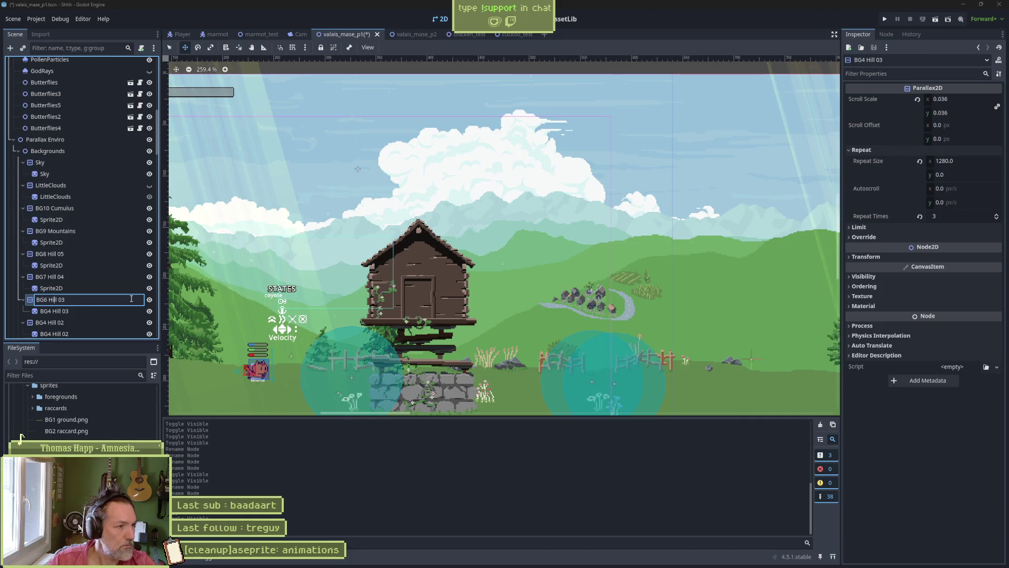
pyautogui.press('Return')
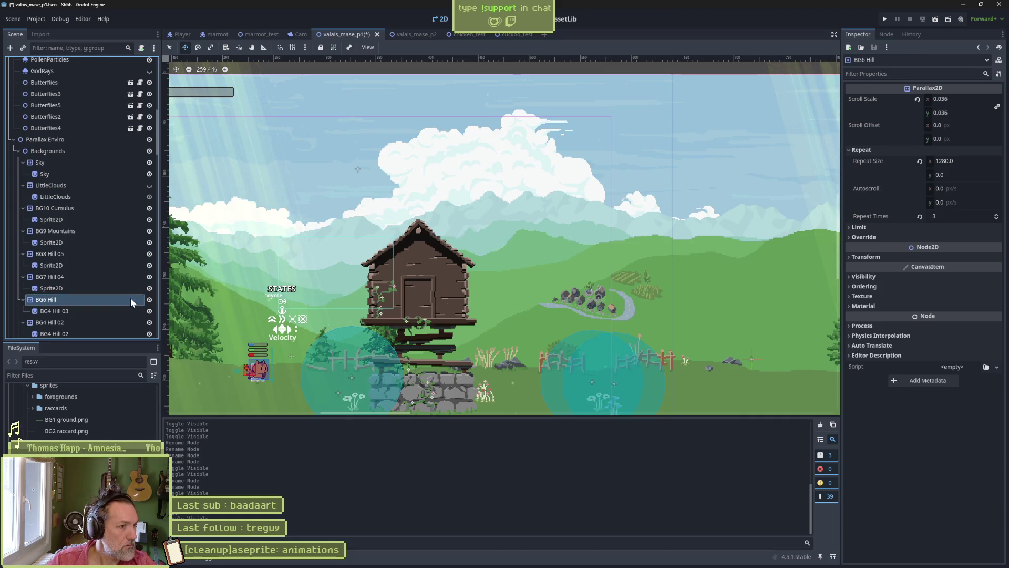
pyautogui.press('Up')
pyautogui.press('Up')
pyautogui.press('F2')
pyautogui.press('BackSpace')
pyautogui.press('BackSpace')
pyautogui.press('BackSpace')
pyautogui.press('Return')
pyautogui.press('Up')
pyautogui.press('Up')
pyautogui.press('F2')
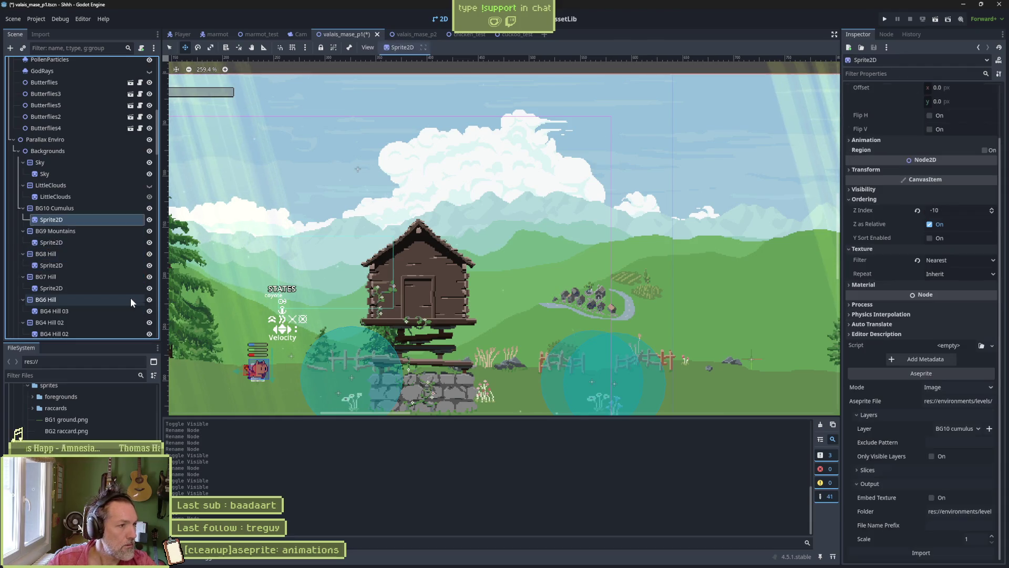
pyautogui.press('BackSpace')
pyautogui.press('BackSpace')
pyautogui.press('BackSpace')
pyautogui.press('Return')
# - Rename the sprite under BG6 Hill to Sprite2D
pyautogui.press('Down')
pyautogui.press('Down')
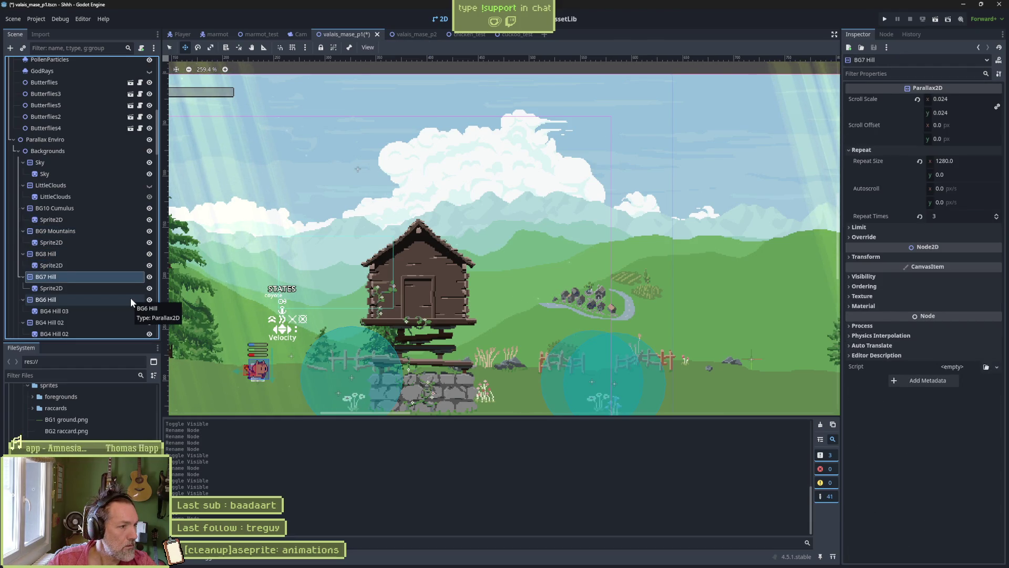
pyautogui.press('Down')
pyautogui.press('Down')
pyautogui.press('Down')
pyautogui.press('F2')
pyautogui.write('Sprite2D')
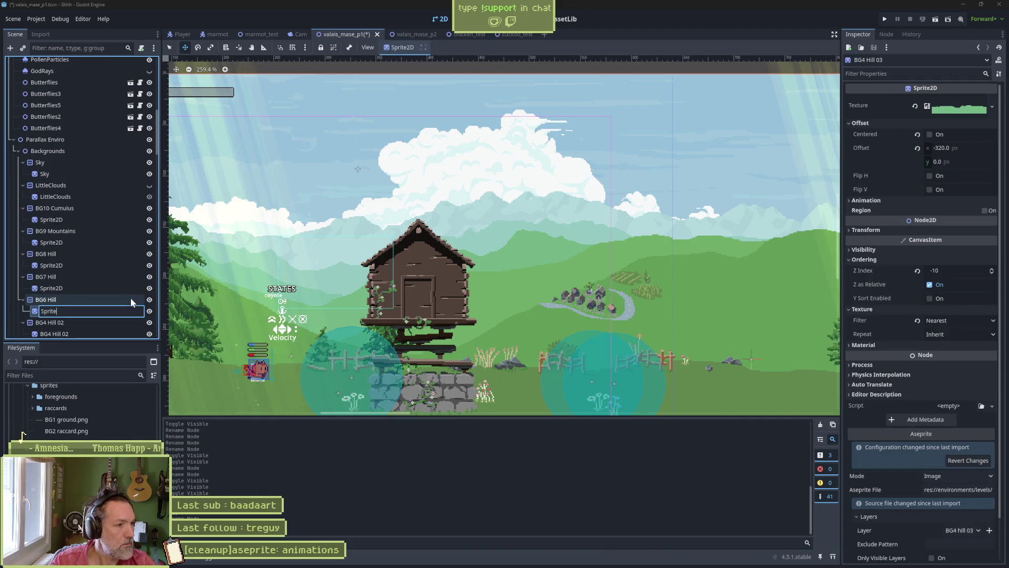
pyautogui.press('Return')
pyautogui.click(134, 296)
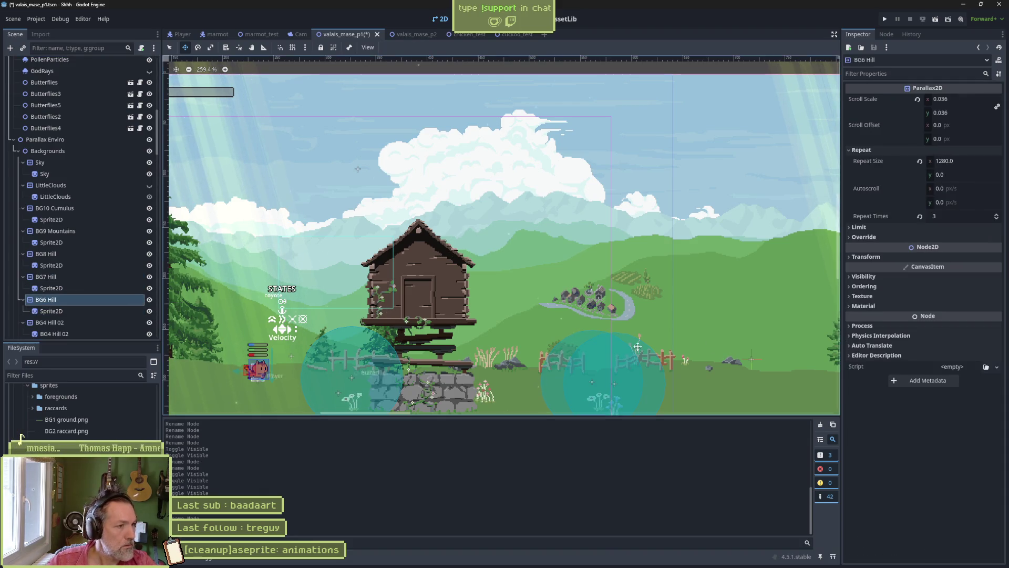
# - Point BG6 Hill's sprite at valais_parallax.aseprite, output to the valais sprites folder, and save
pyautogui.click(130, 310)
pyautogui.scroll(-3, 933, 387)
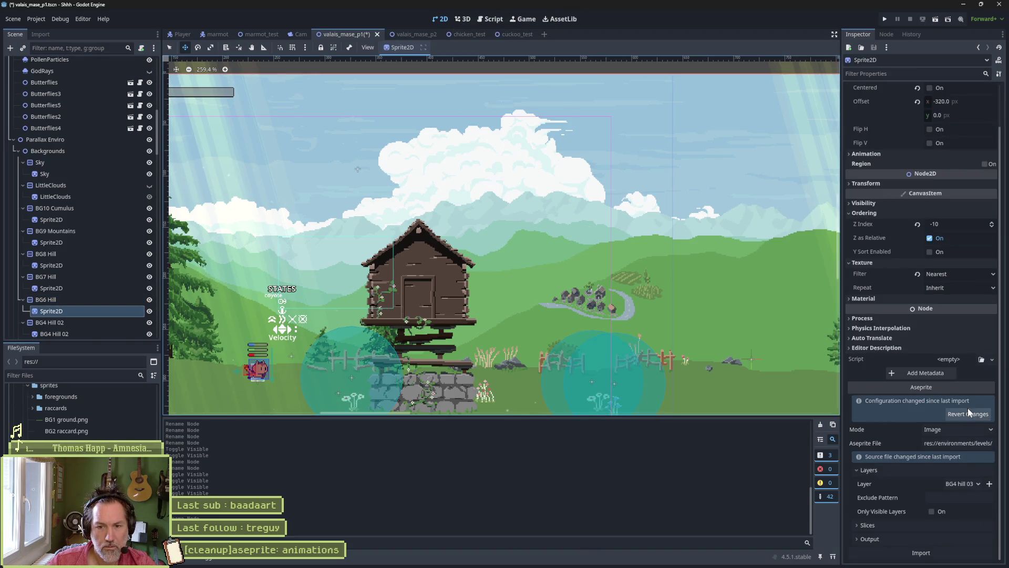
pyautogui.click(956, 443)
pyautogui.doubleClick(274, 104)
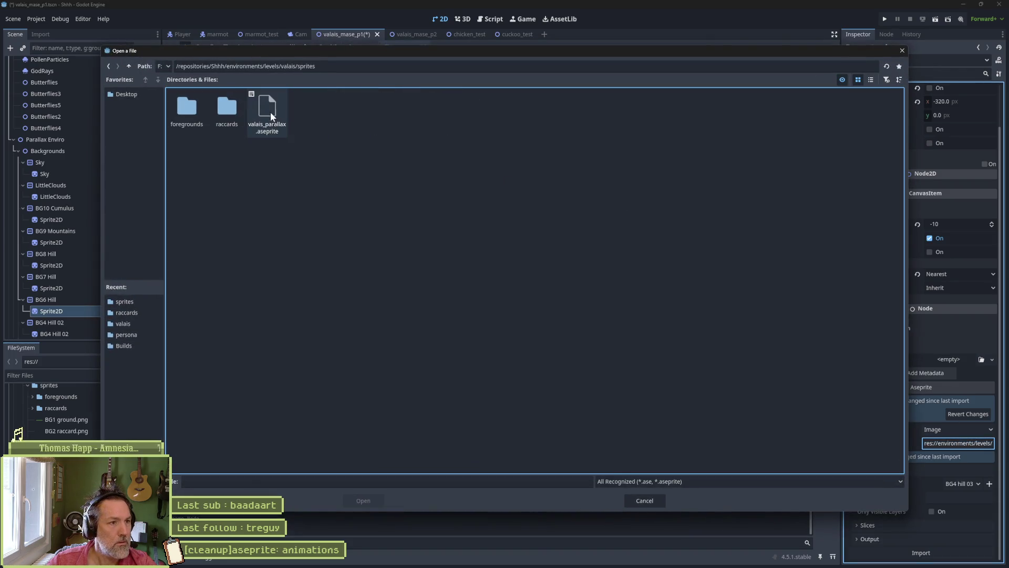
pyautogui.doubleClick(264, 107)
pyautogui.click(948, 538)
pyautogui.click(960, 510)
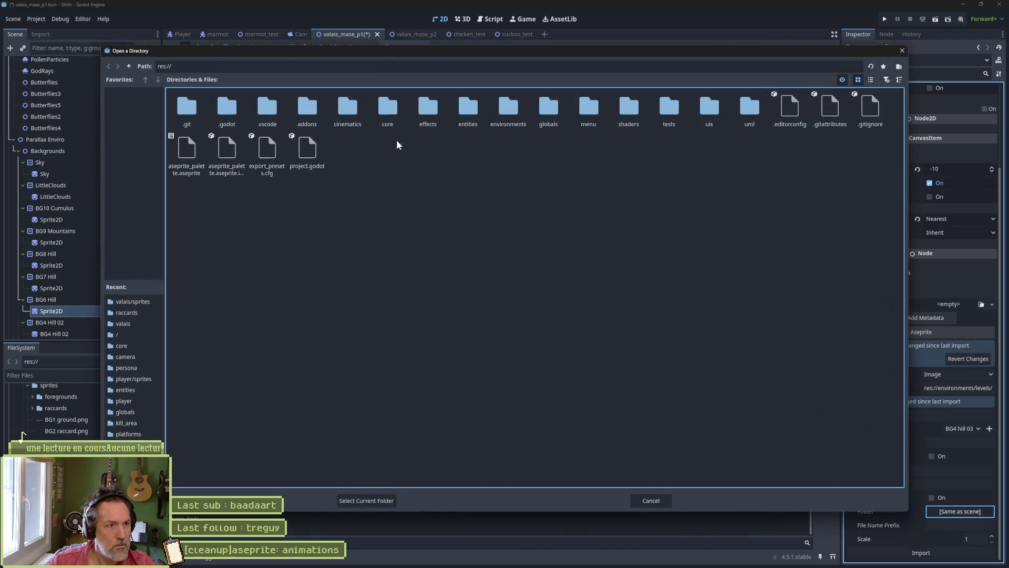
pyautogui.doubleClick(508, 109)
pyautogui.doubleClick(223, 112)
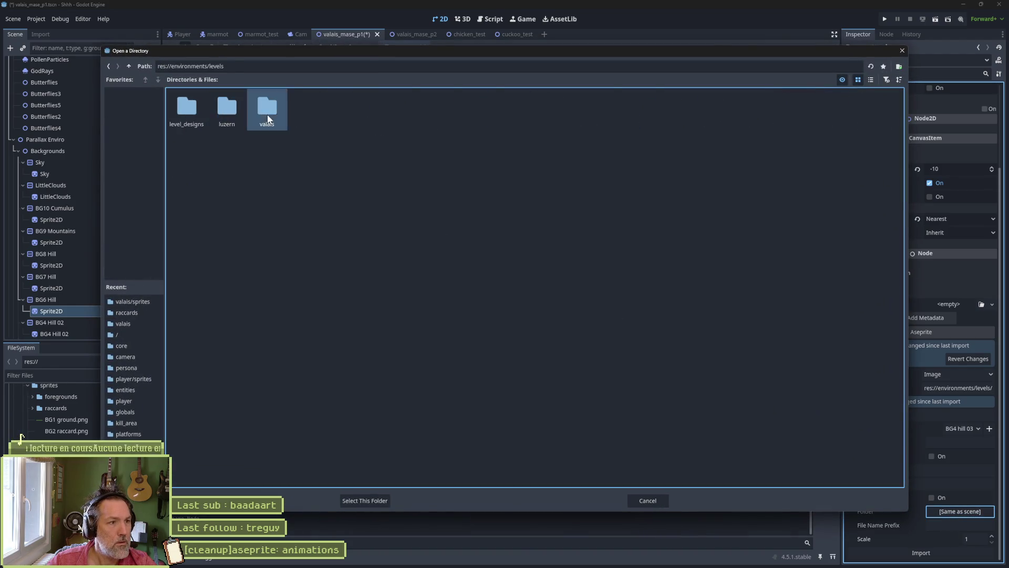
pyautogui.doubleClick(267, 115)
pyautogui.doubleClick(263, 113)
pyautogui.click(367, 501)
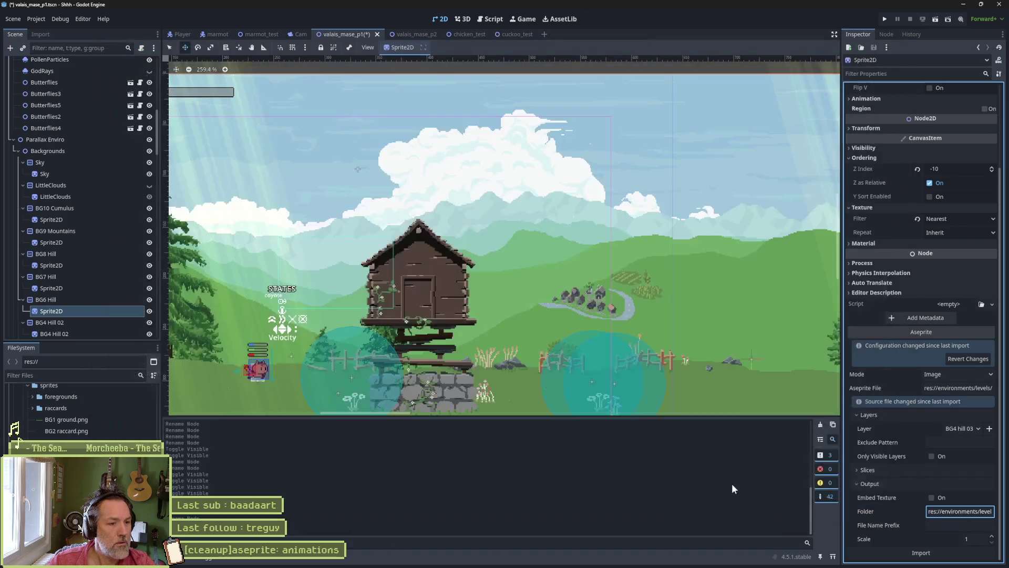
pyautogui.hotkey('ctrl', 's')
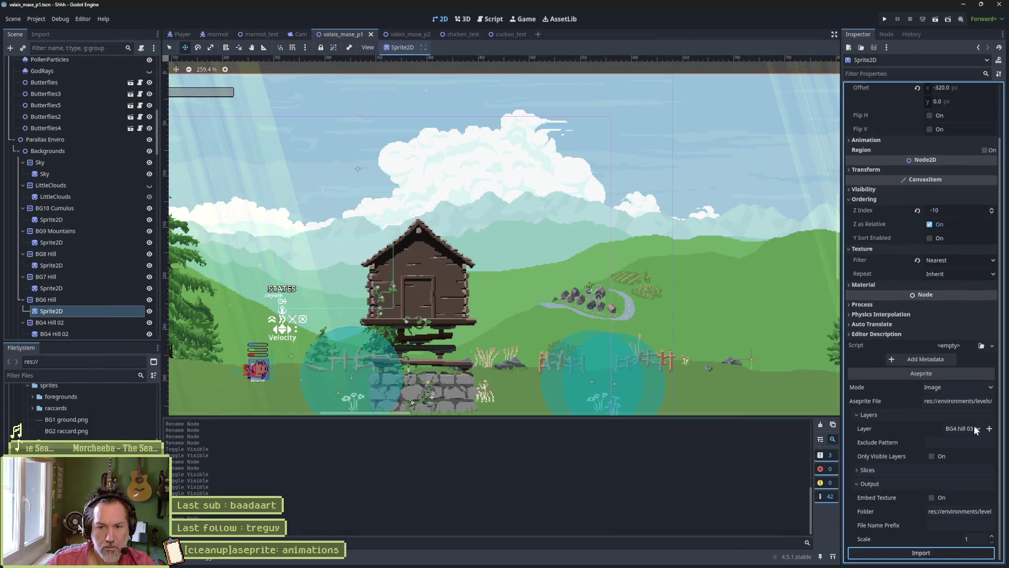
# - Choose the BG6 hill 03 layer and reimport the sprite
pyautogui.click(974, 425)
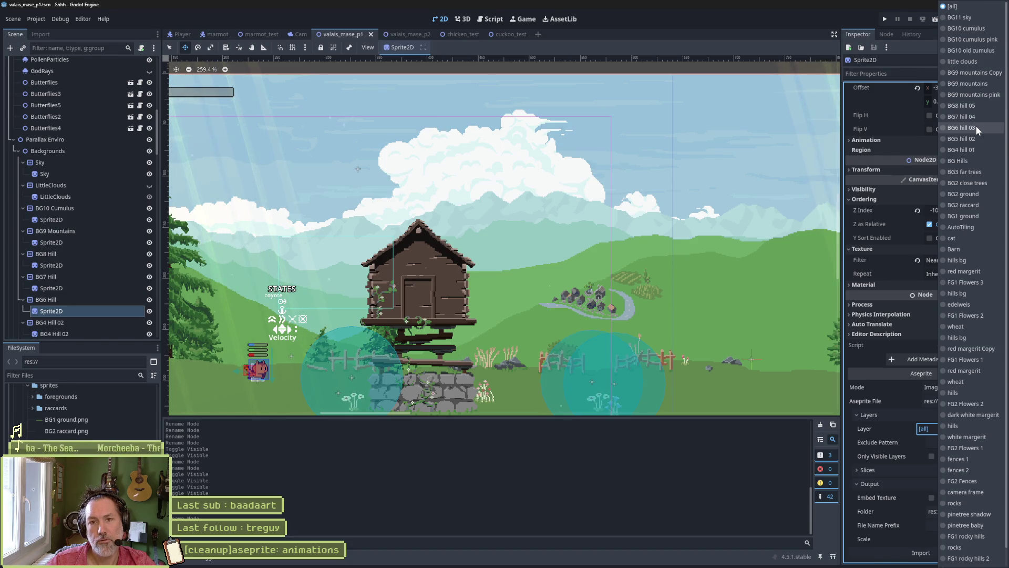
pyautogui.click(975, 128)
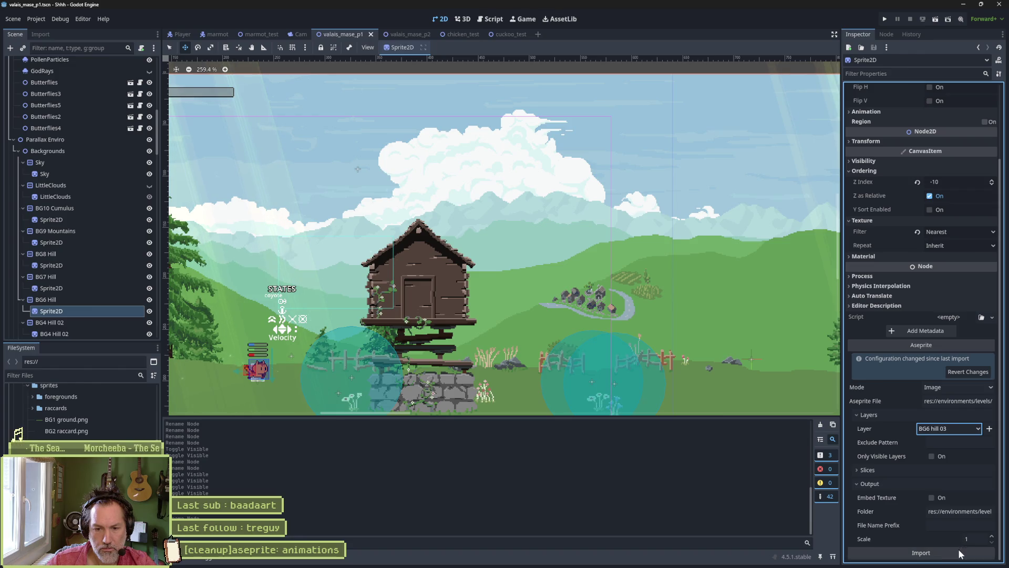
pyautogui.click(958, 550)
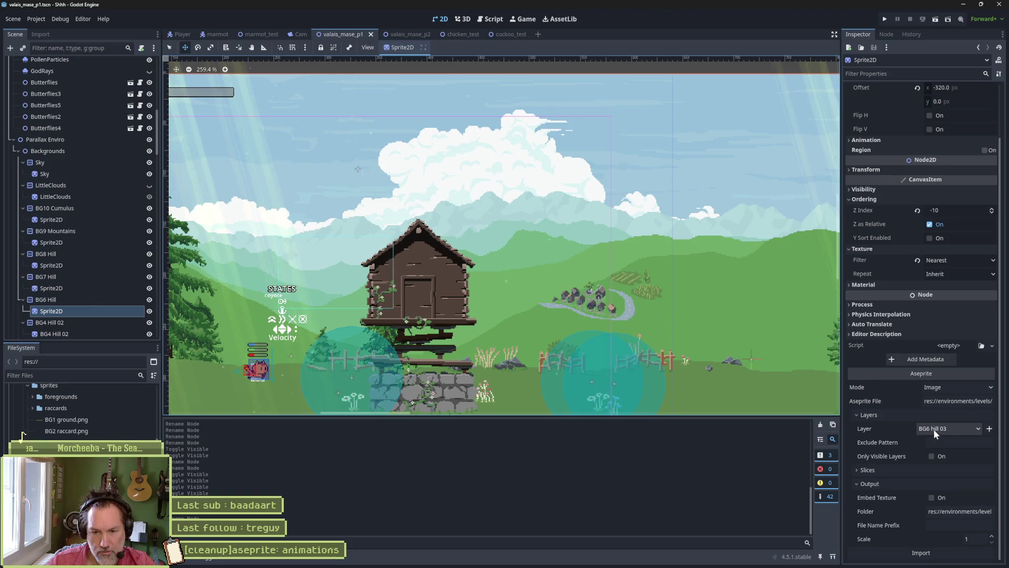
# - Edit the hill 03 layer name in Aseprite, save it, and reimport BG6 Hill's sprite
pyautogui.hotkey('alt', 'Tab')
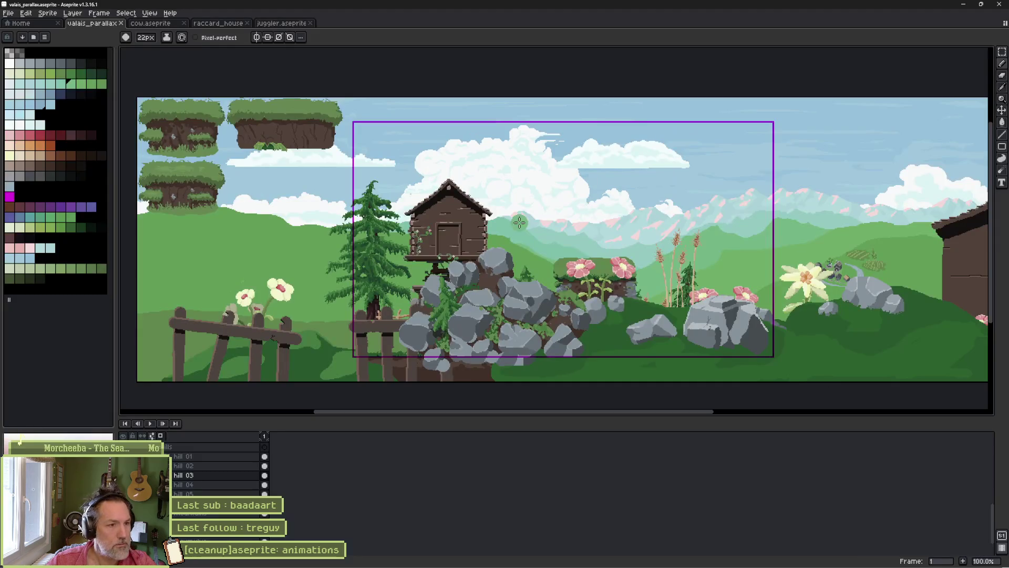
pyautogui.click(204, 475)
pyautogui.doubleClick(204, 475)
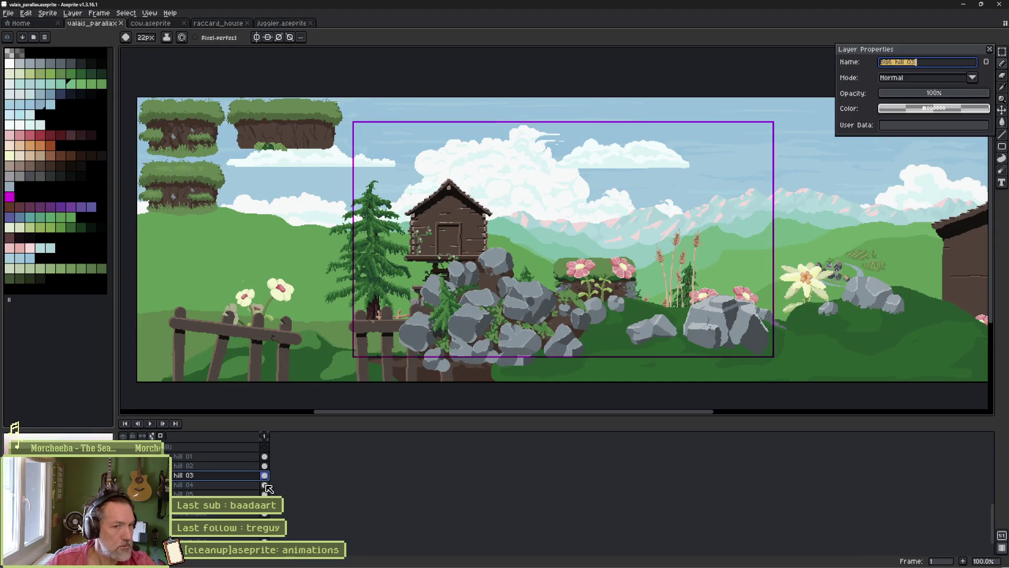
pyautogui.press('Return')
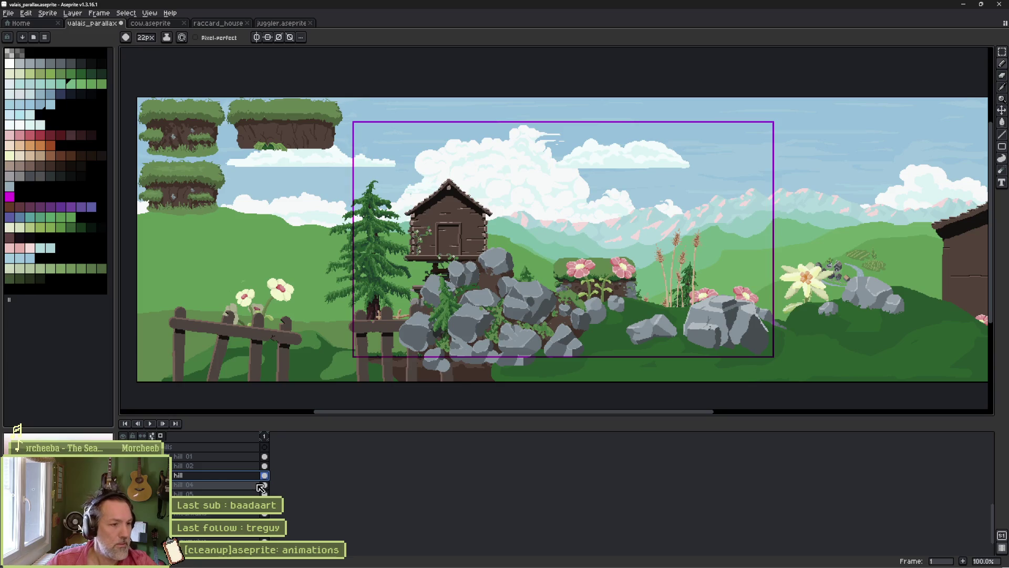
pyautogui.hotkey('ctrl', 's')
pyautogui.hotkey('alt', 'Tab')
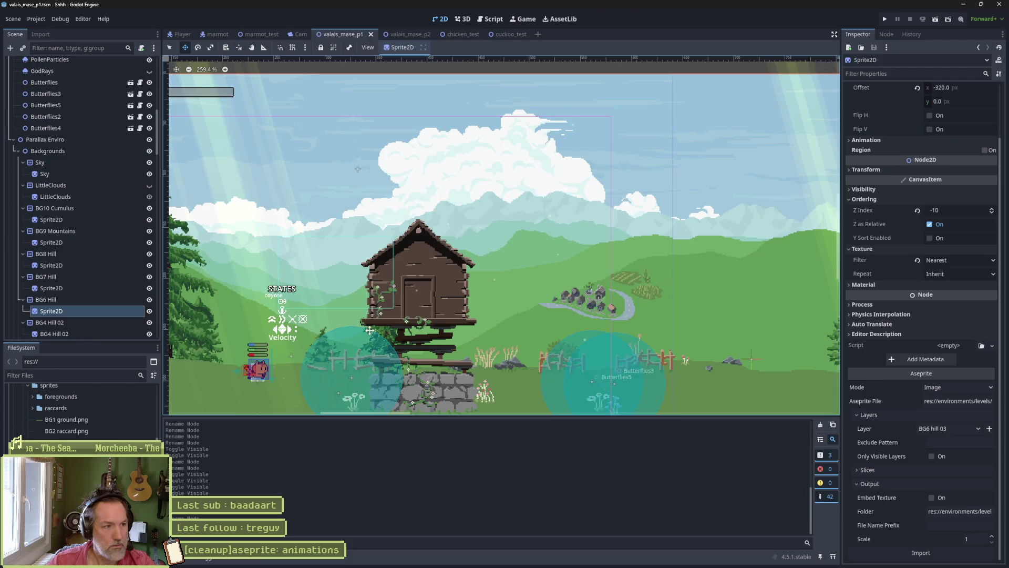
pyautogui.click(59, 300)
pyautogui.click(59, 311)
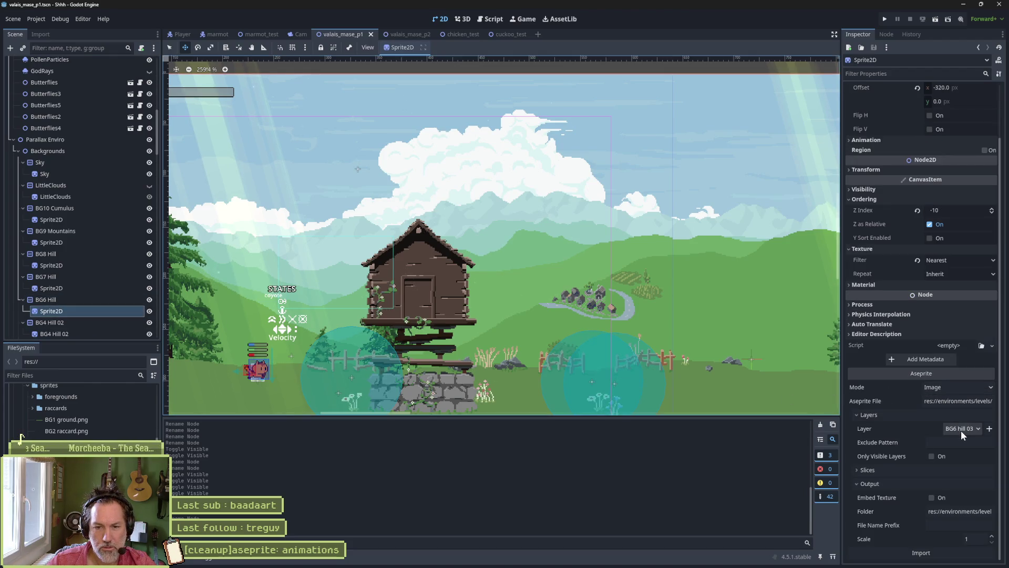
pyautogui.click(923, 554)
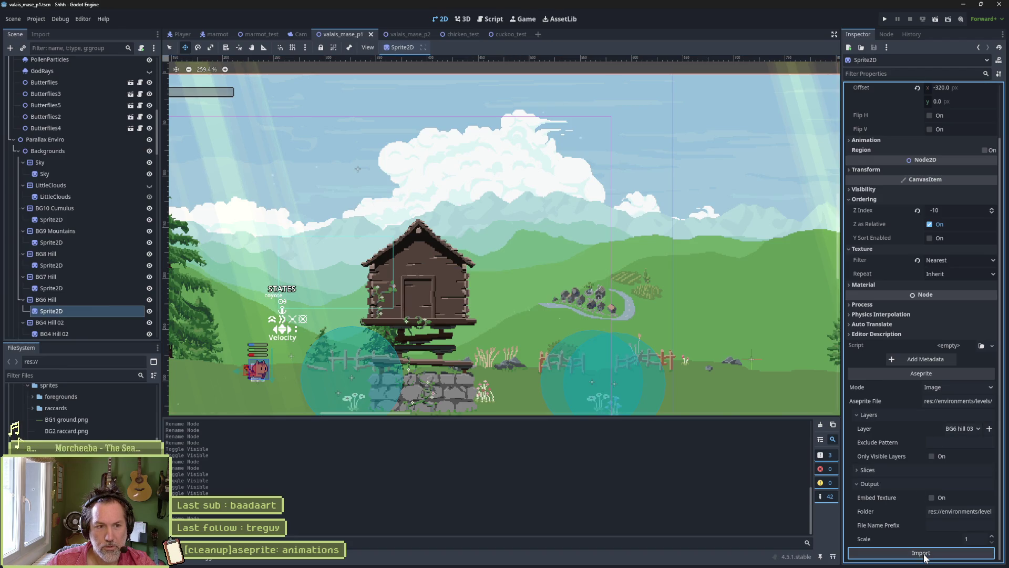